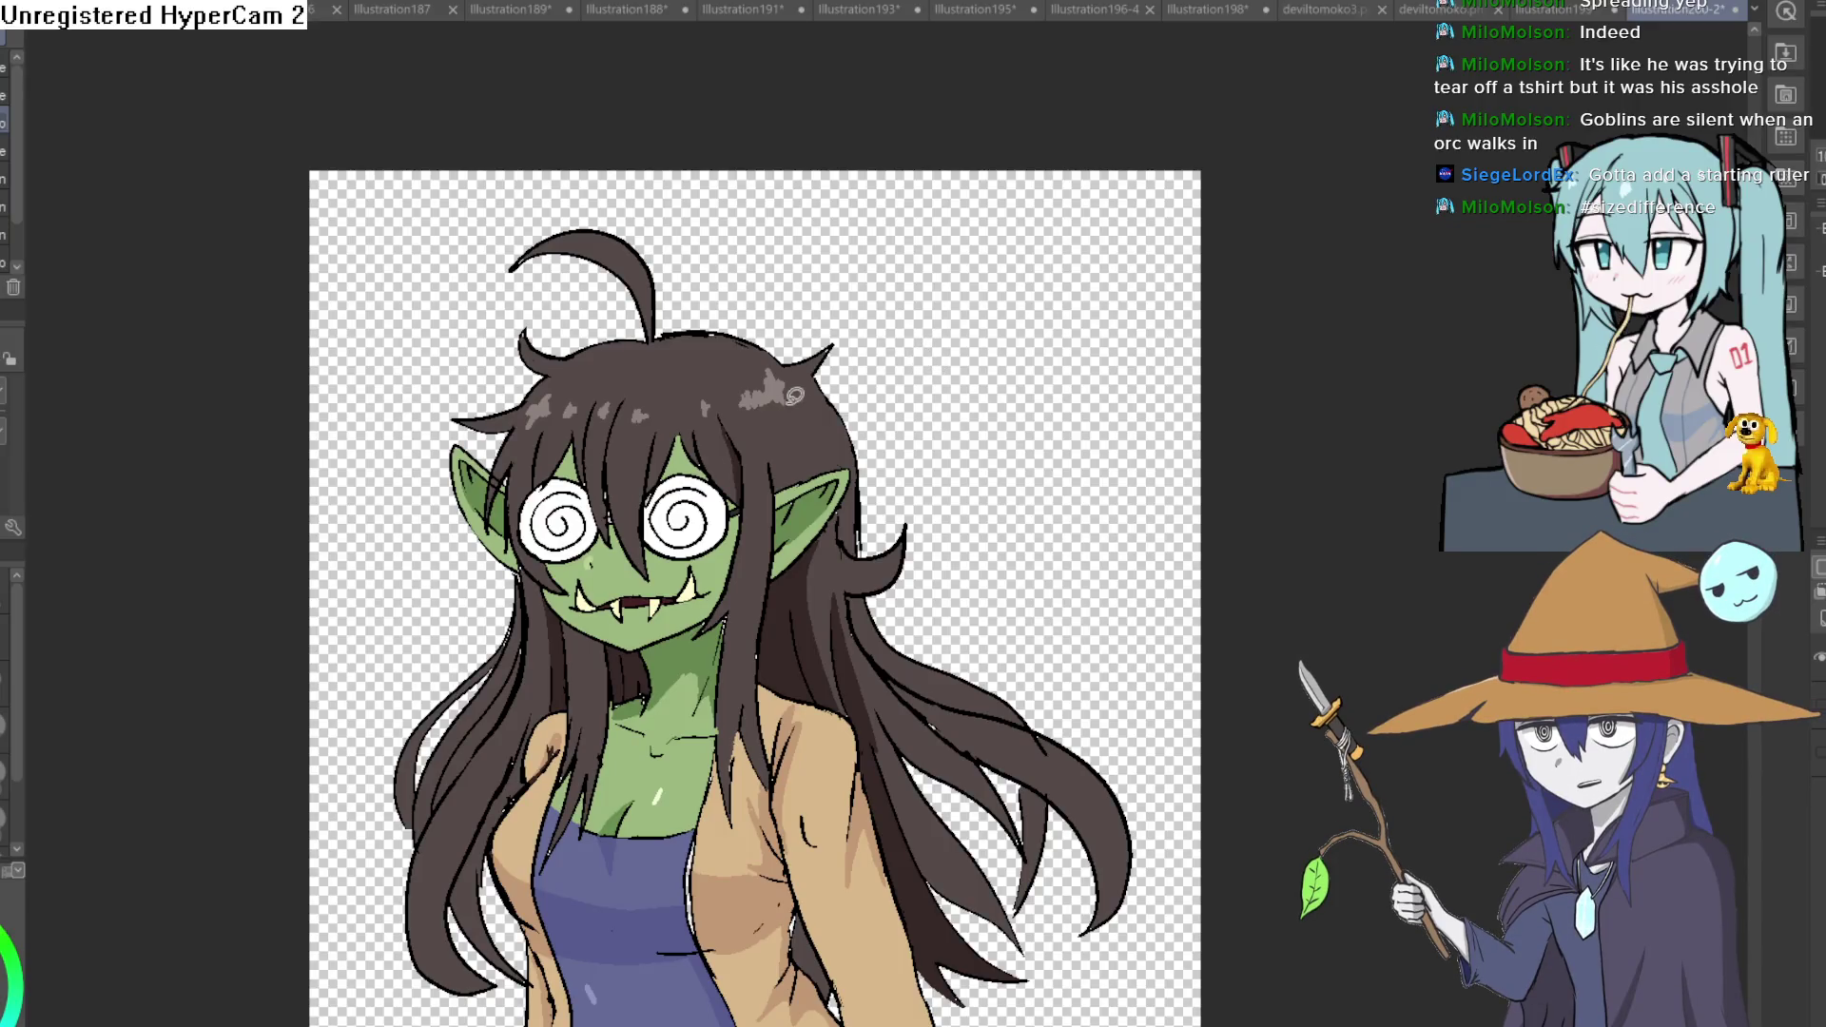
{"action": "scroll", "coordinate": [727, 482], "scroll_direction": "up", "scroll_amount": 3}
{"action": "scroll", "coordinate": [1110, 597], "scroll_direction": "down", "scroll_amount": 1}
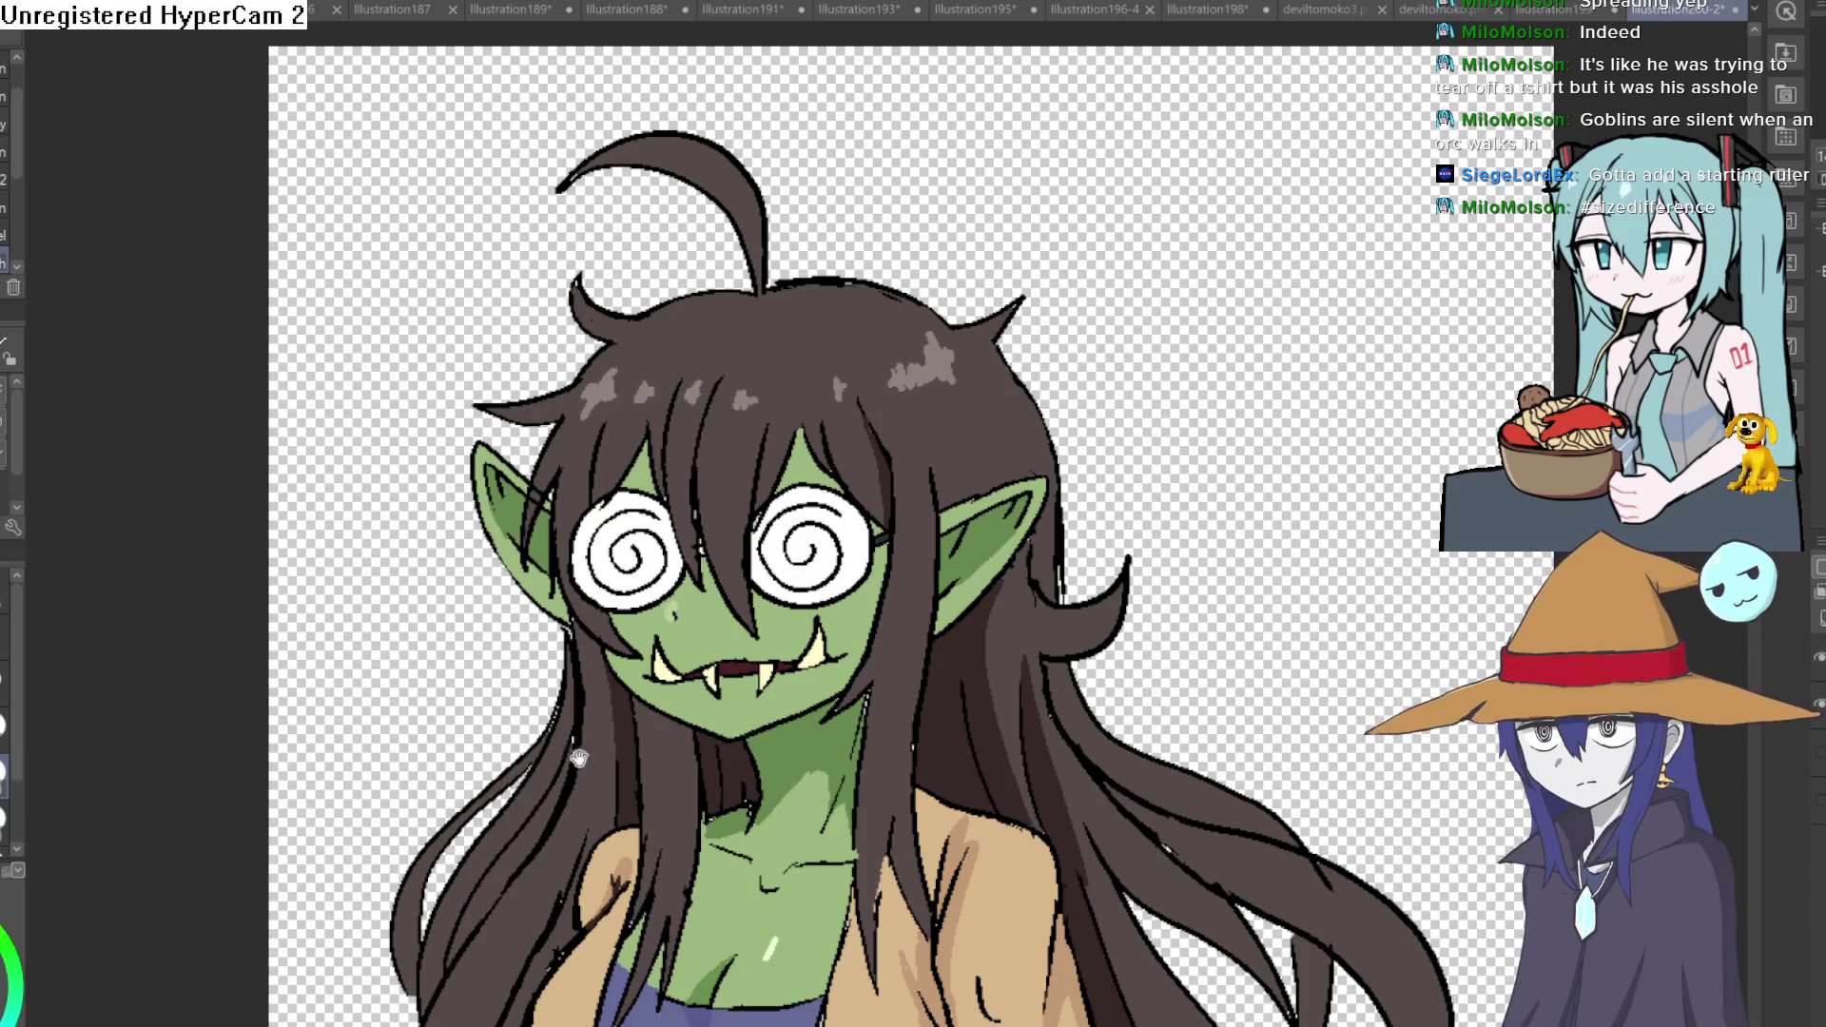
Paint a white airbrushed breath puff at the mouth and extend the cloud outward across her face.
{"action": "left_click_drag", "start_coordinate": [886, 549], "coordinate": [1008, 418]}
{"action": "left_click_drag", "start_coordinate": [657, 556], "coordinate": [806, 536]}
{"action": "key", "text": "ctrl+z"}
{"action": "key", "text": "ctrl+z"}
{"action": "mouse_move", "coordinate": [709, 571]}
{"action": "left_mouse_down"}
{"action": "mouse_move", "coordinate": [793, 533]}
{"action": "mouse_move", "coordinate": [396, 521]}
{"action": "left_mouse_up"}
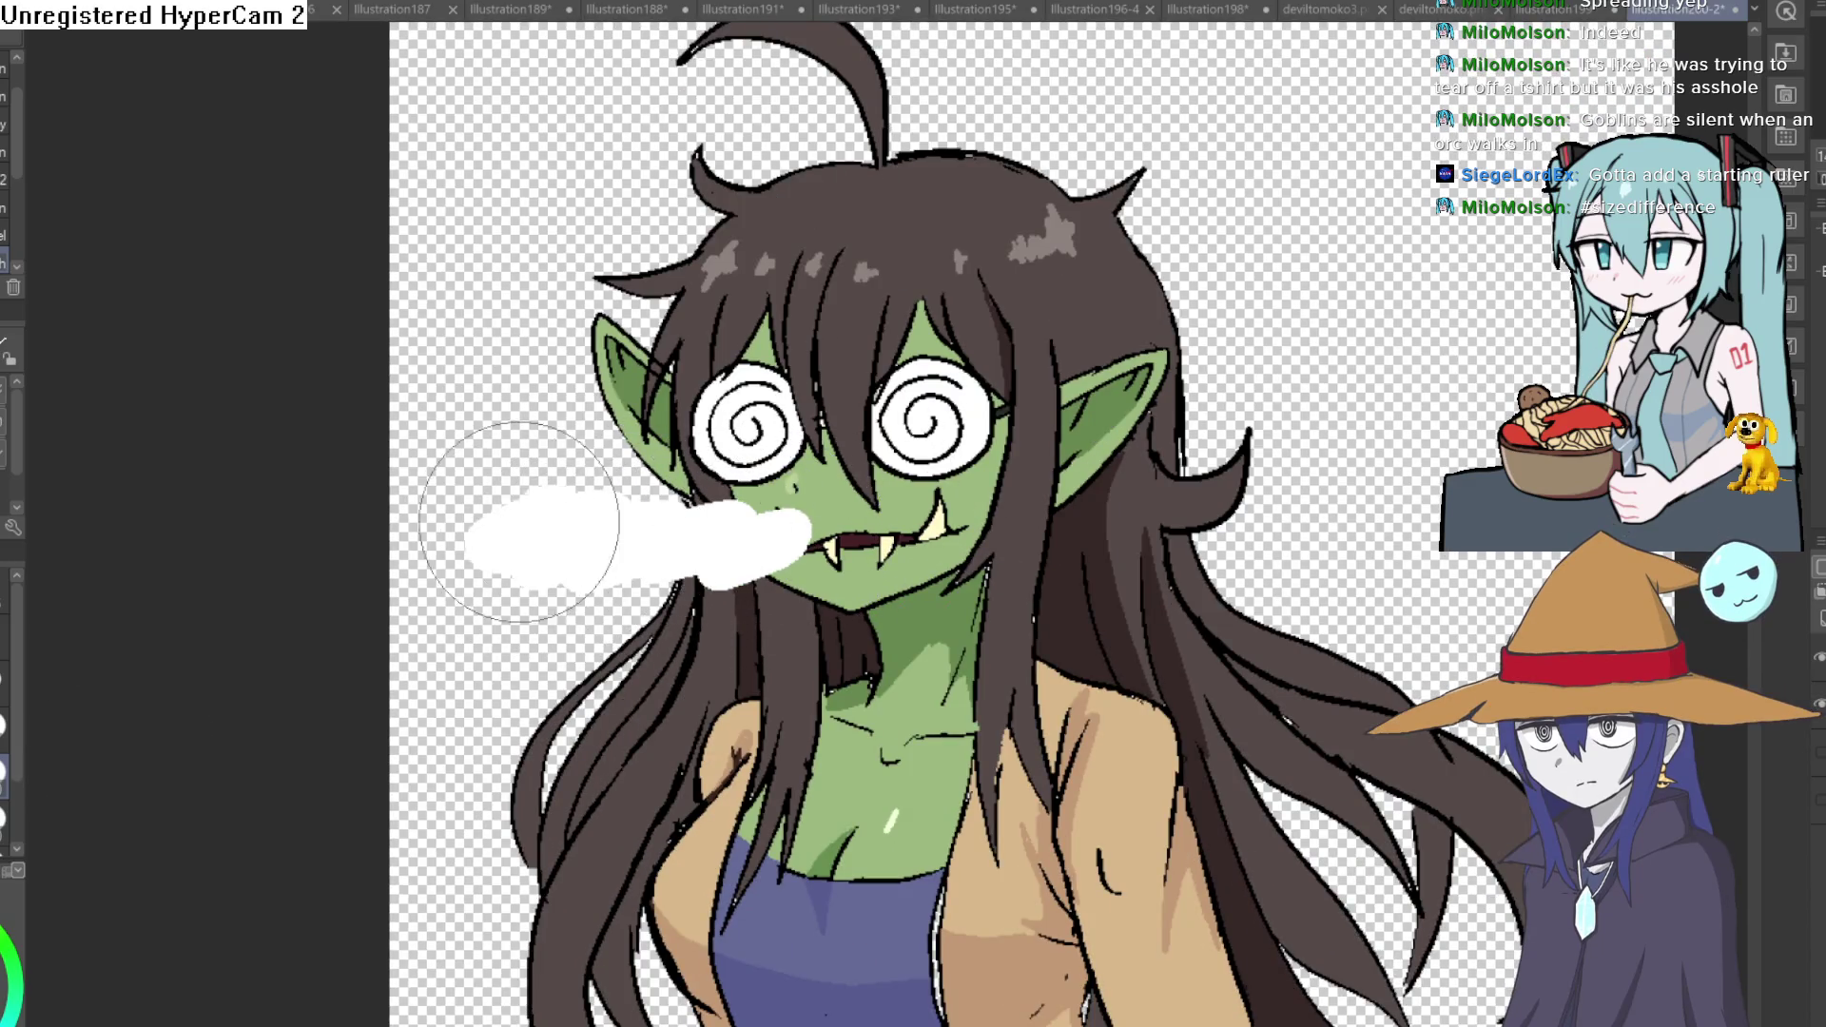
{"action": "left_click_drag", "start_coordinate": [1123, 530], "coordinate": [1059, 510]}
{"action": "mouse_move", "coordinate": [870, 506]}
{"action": "left_mouse_down"}
{"action": "mouse_move", "coordinate": [1325, 494]}
{"action": "mouse_move", "coordinate": [1485, 456]}
{"action": "left_mouse_up"}
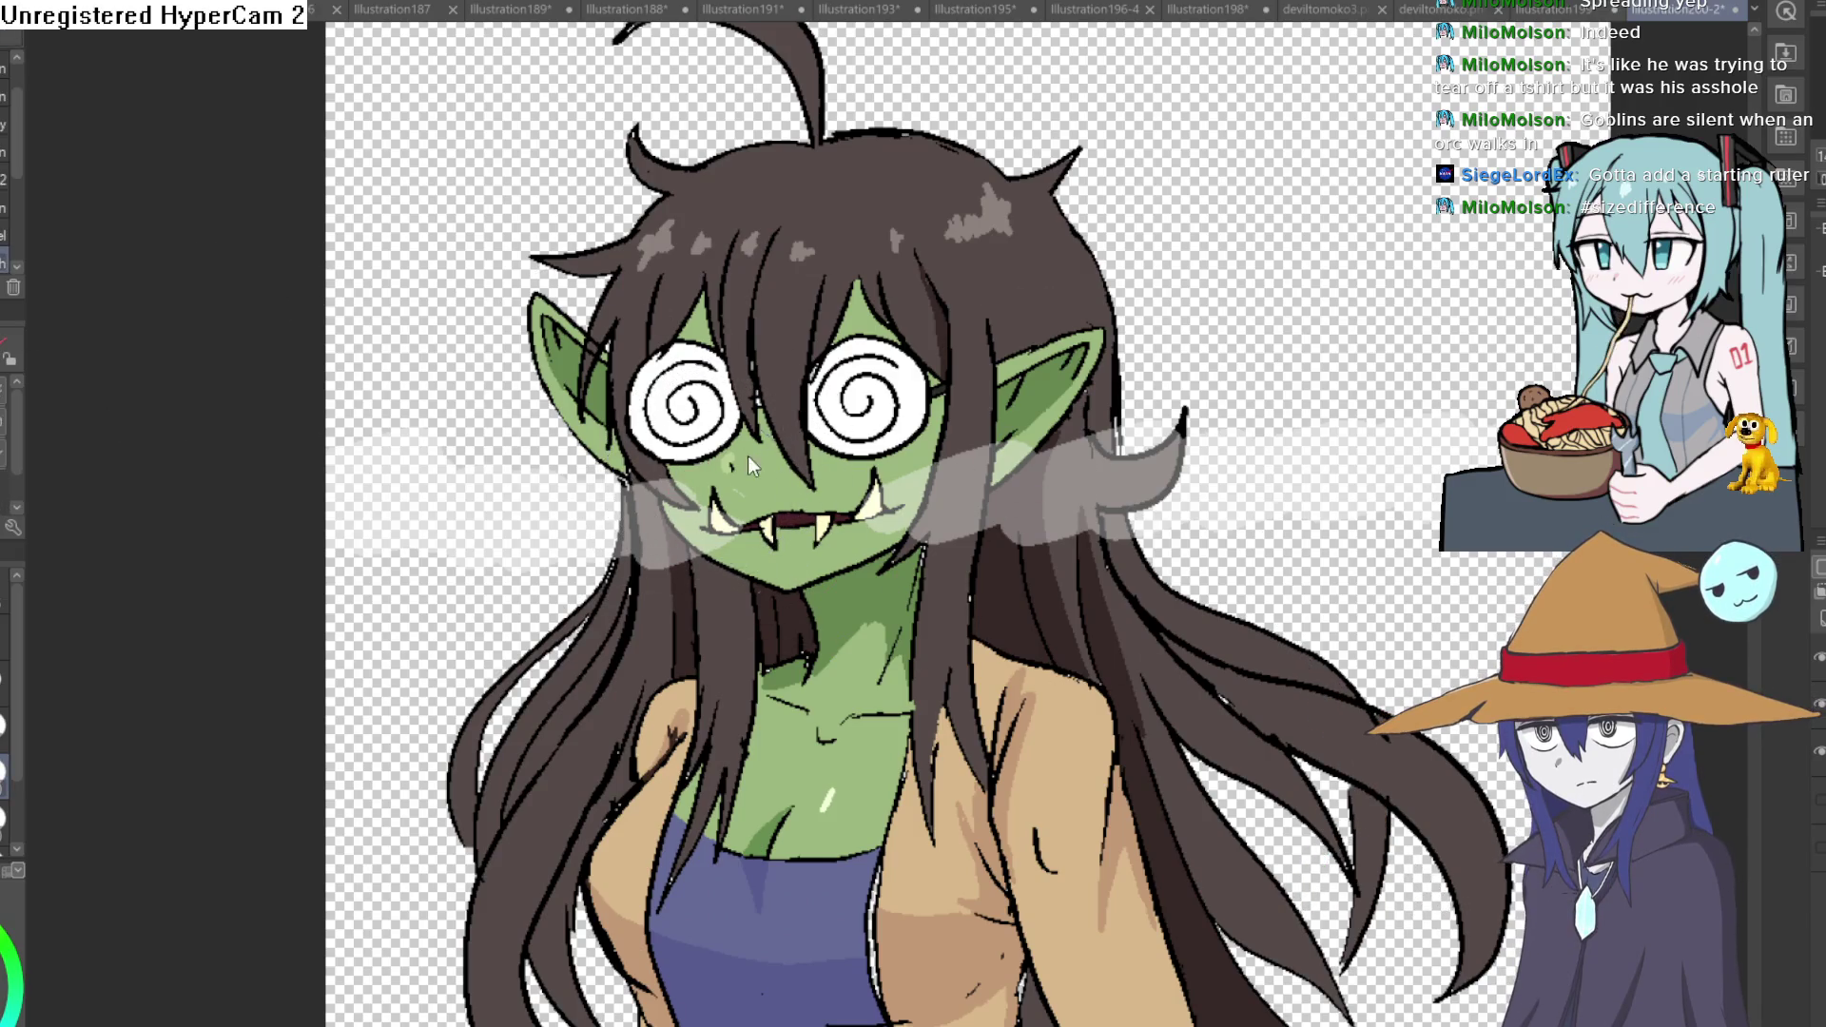
{"action": "scroll", "coordinate": [757, 493], "scroll_direction": "up", "scroll_amount": 5}
Hatch diagonal red blush strokes from the left fang across the cheek, redoing the first pair.
{"action": "left_click_drag", "start_coordinate": [628, 542], "coordinate": [748, 406]}
{"action": "left_click_drag", "start_coordinate": [649, 613], "coordinate": [777, 458]}
{"action": "key", "text": "ctrl+z"}
{"action": "key", "text": "ctrl+z"}
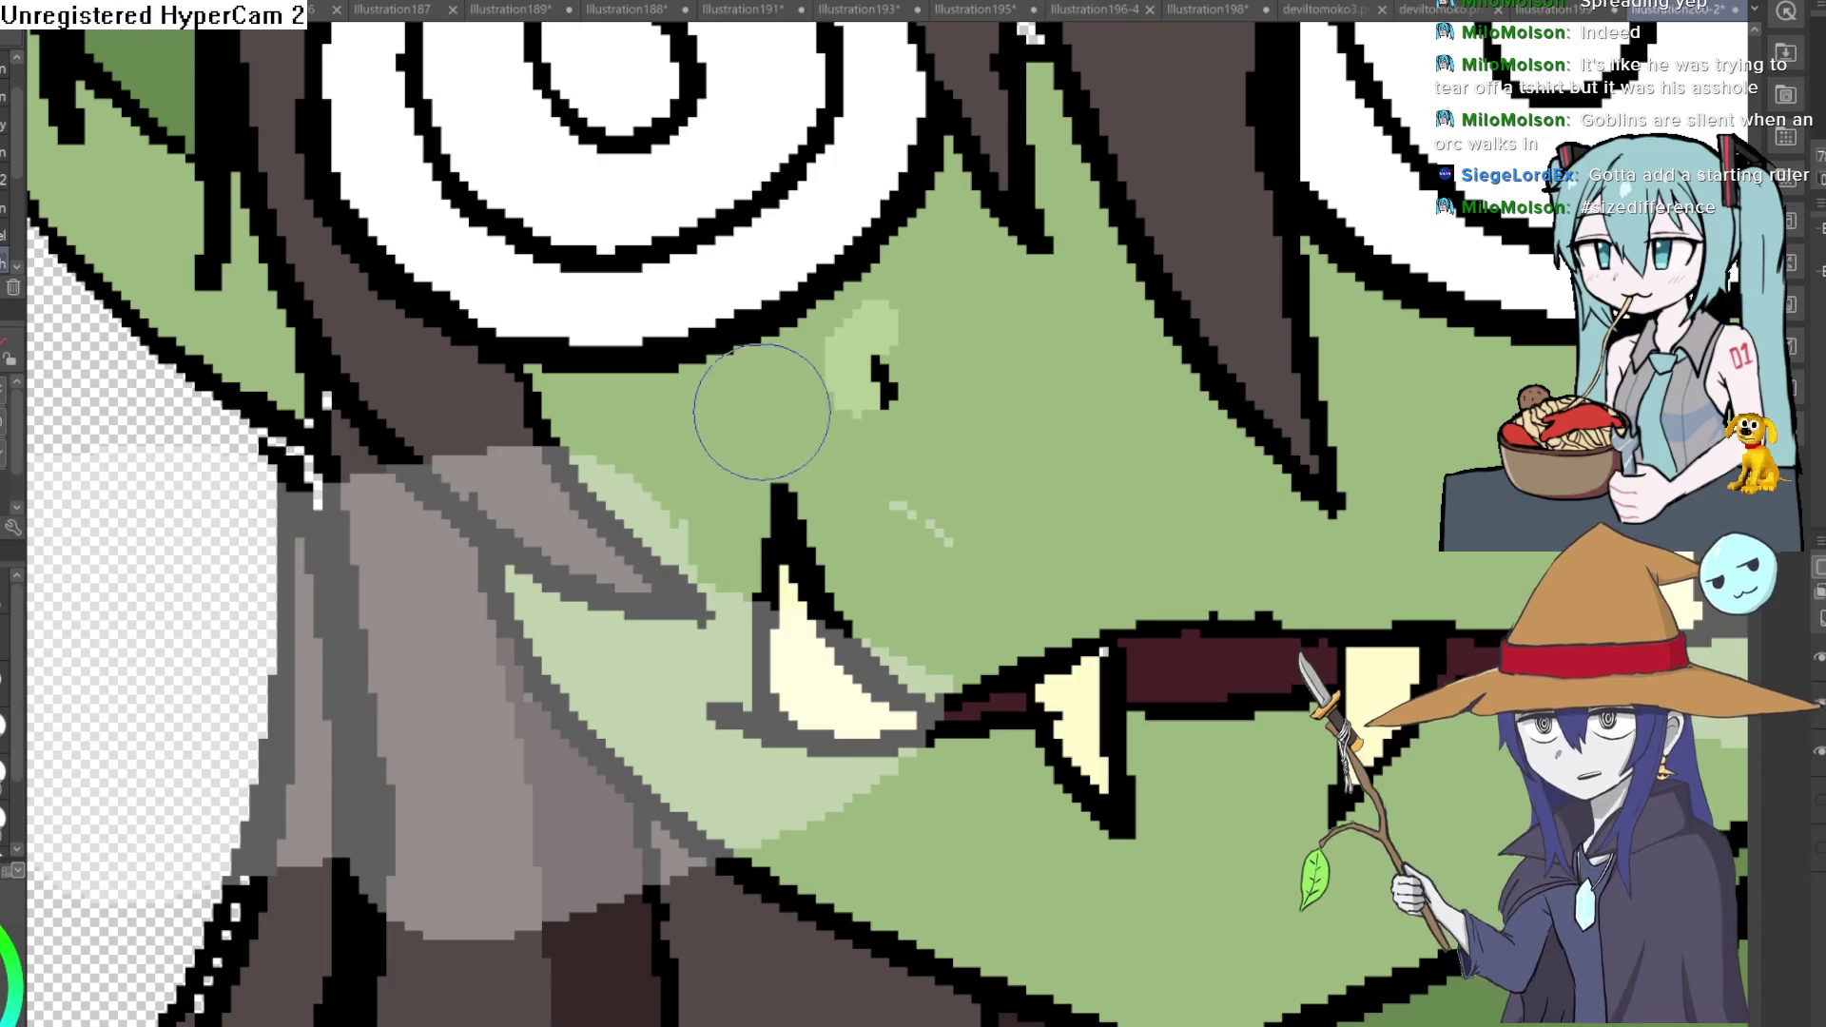
{"action": "left_click_drag", "start_coordinate": [527, 613], "coordinate": [709, 407]}
{"action": "left_click_drag", "start_coordinate": [592, 649], "coordinate": [777, 460]}
{"action": "left_click_drag", "start_coordinate": [692, 642], "coordinate": [856, 460]}
{"action": "left_click_drag", "start_coordinate": [835, 606], "coordinate": [977, 459]}
{"action": "left_click_drag", "start_coordinate": [920, 607], "coordinate": [1091, 443]}
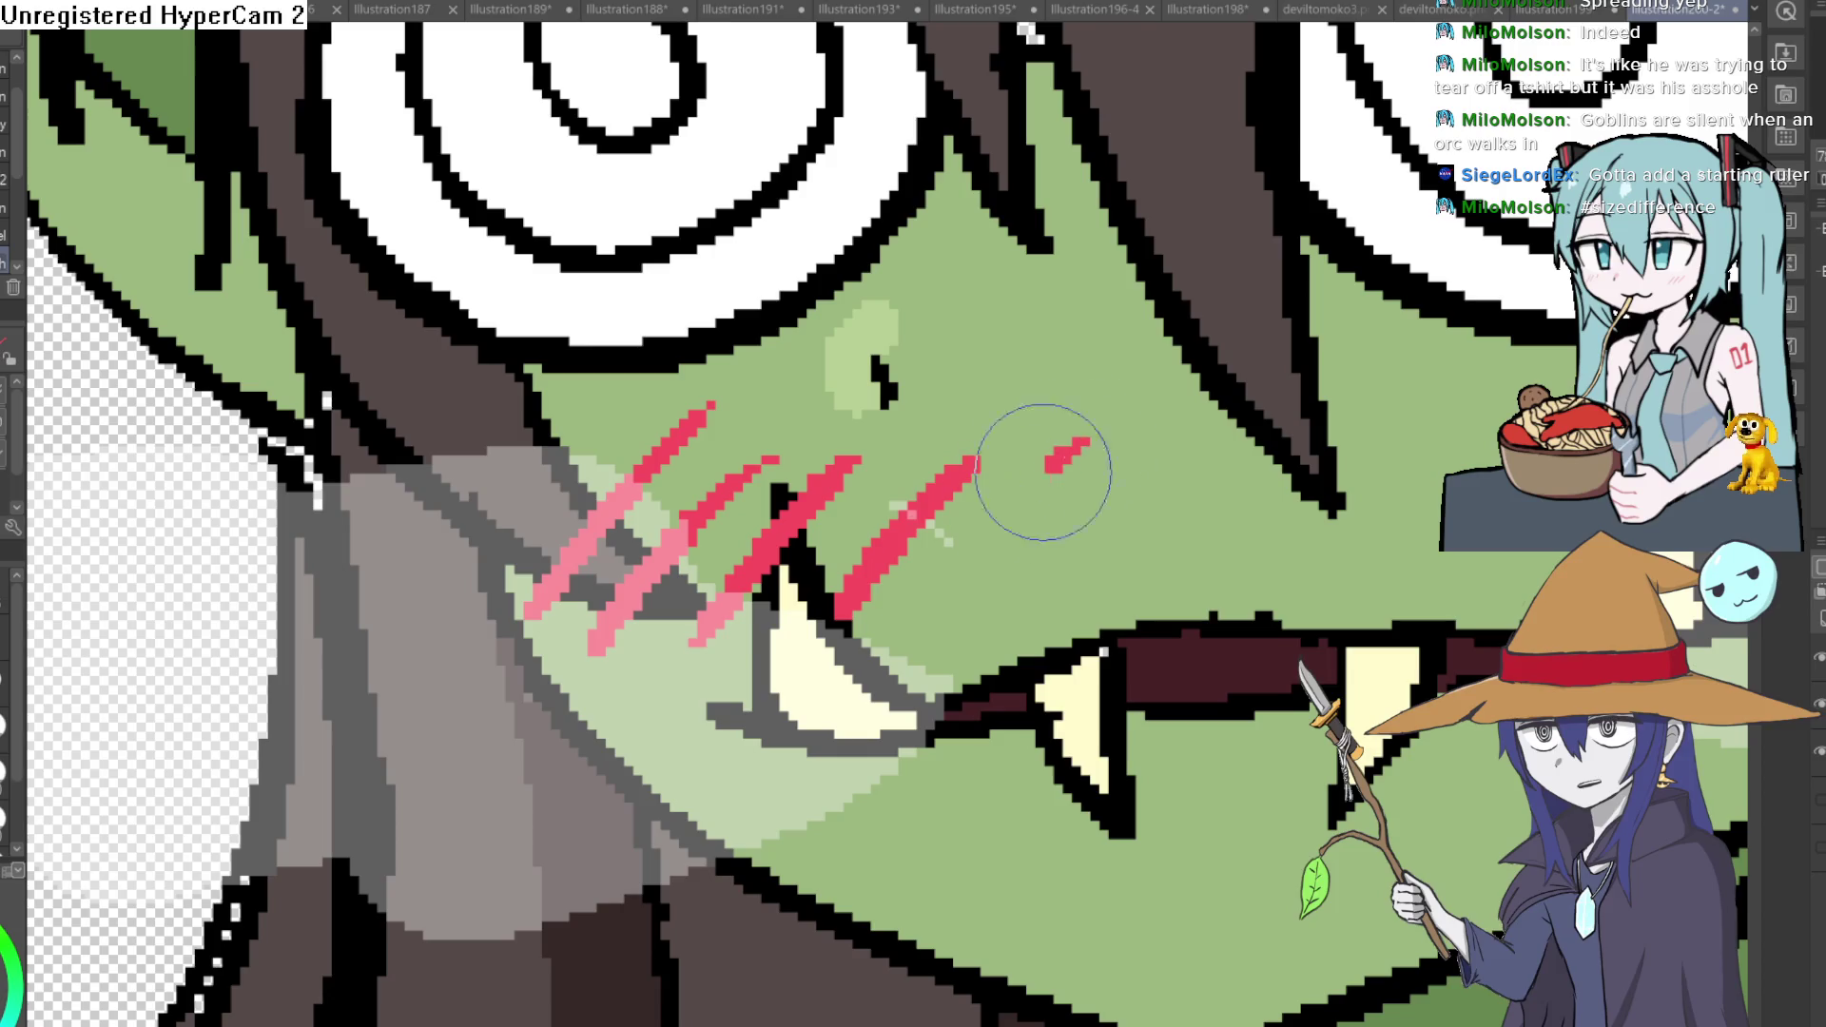
{"action": "left_click_drag", "start_coordinate": [1027, 593], "coordinate": [1171, 459]}
Carry the blush hatching toward the right fang, finishing with pink strokes beside it.
{"action": "mouse_move", "coordinate": [1056, 621]}
{"action": "left_mouse_down"}
{"action": "mouse_move", "coordinate": [1184, 478]}
{"action": "mouse_move", "coordinate": [856, 613]}
{"action": "left_mouse_up"}
{"action": "left_click_drag", "start_coordinate": [813, 684], "coordinate": [892, 586]}
{"action": "left_click_drag", "start_coordinate": [921, 677], "coordinate": [1048, 535]}
{"action": "mouse_move", "coordinate": [1012, 670]}
{"action": "left_mouse_down"}
{"action": "mouse_move", "coordinate": [1184, 478]}
{"action": "mouse_move", "coordinate": [842, 643]}
{"action": "left_mouse_up"}
{"action": "left_click_drag", "start_coordinate": [806, 757], "coordinate": [1021, 556]}
{"action": "left_click_drag", "start_coordinate": [991, 699], "coordinate": [1156, 528]}
{"action": "left_click_drag", "start_coordinate": [1084, 727], "coordinate": [1226, 540]}
{"action": "scroll", "coordinate": [1062, 785], "scroll_direction": "down", "scroll_amount": 5}
{"action": "scroll", "coordinate": [1063, 785], "scroll_direction": "up", "scroll_amount": 1}
{"action": "scroll", "coordinate": [1063, 785], "scroll_direction": "up", "scroll_amount": 2}
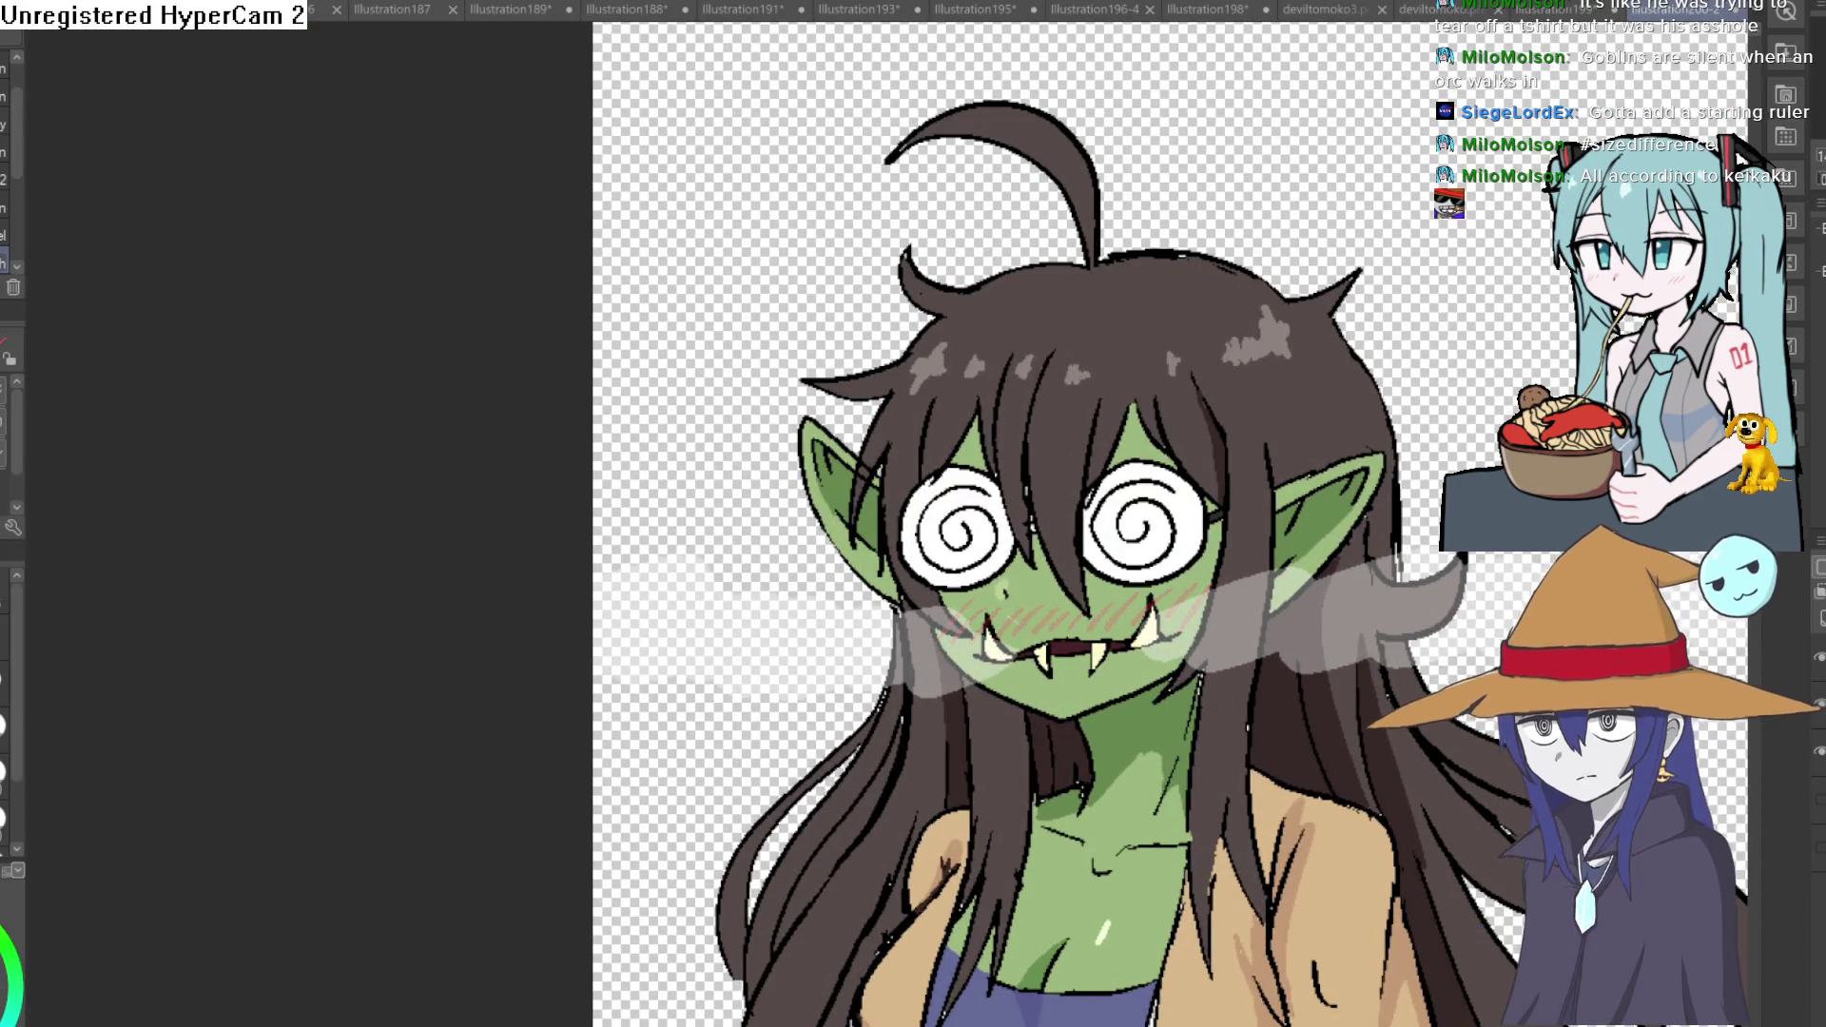
{"action": "scroll", "coordinate": [970, 611], "scroll_direction": "up", "scroll_amount": 5}
Extend the hatching leftward along the cheek, enlarge the brush and straighten the canvas view.
{"action": "left_click_drag", "start_coordinate": [924, 606], "coordinate": [819, 596]}
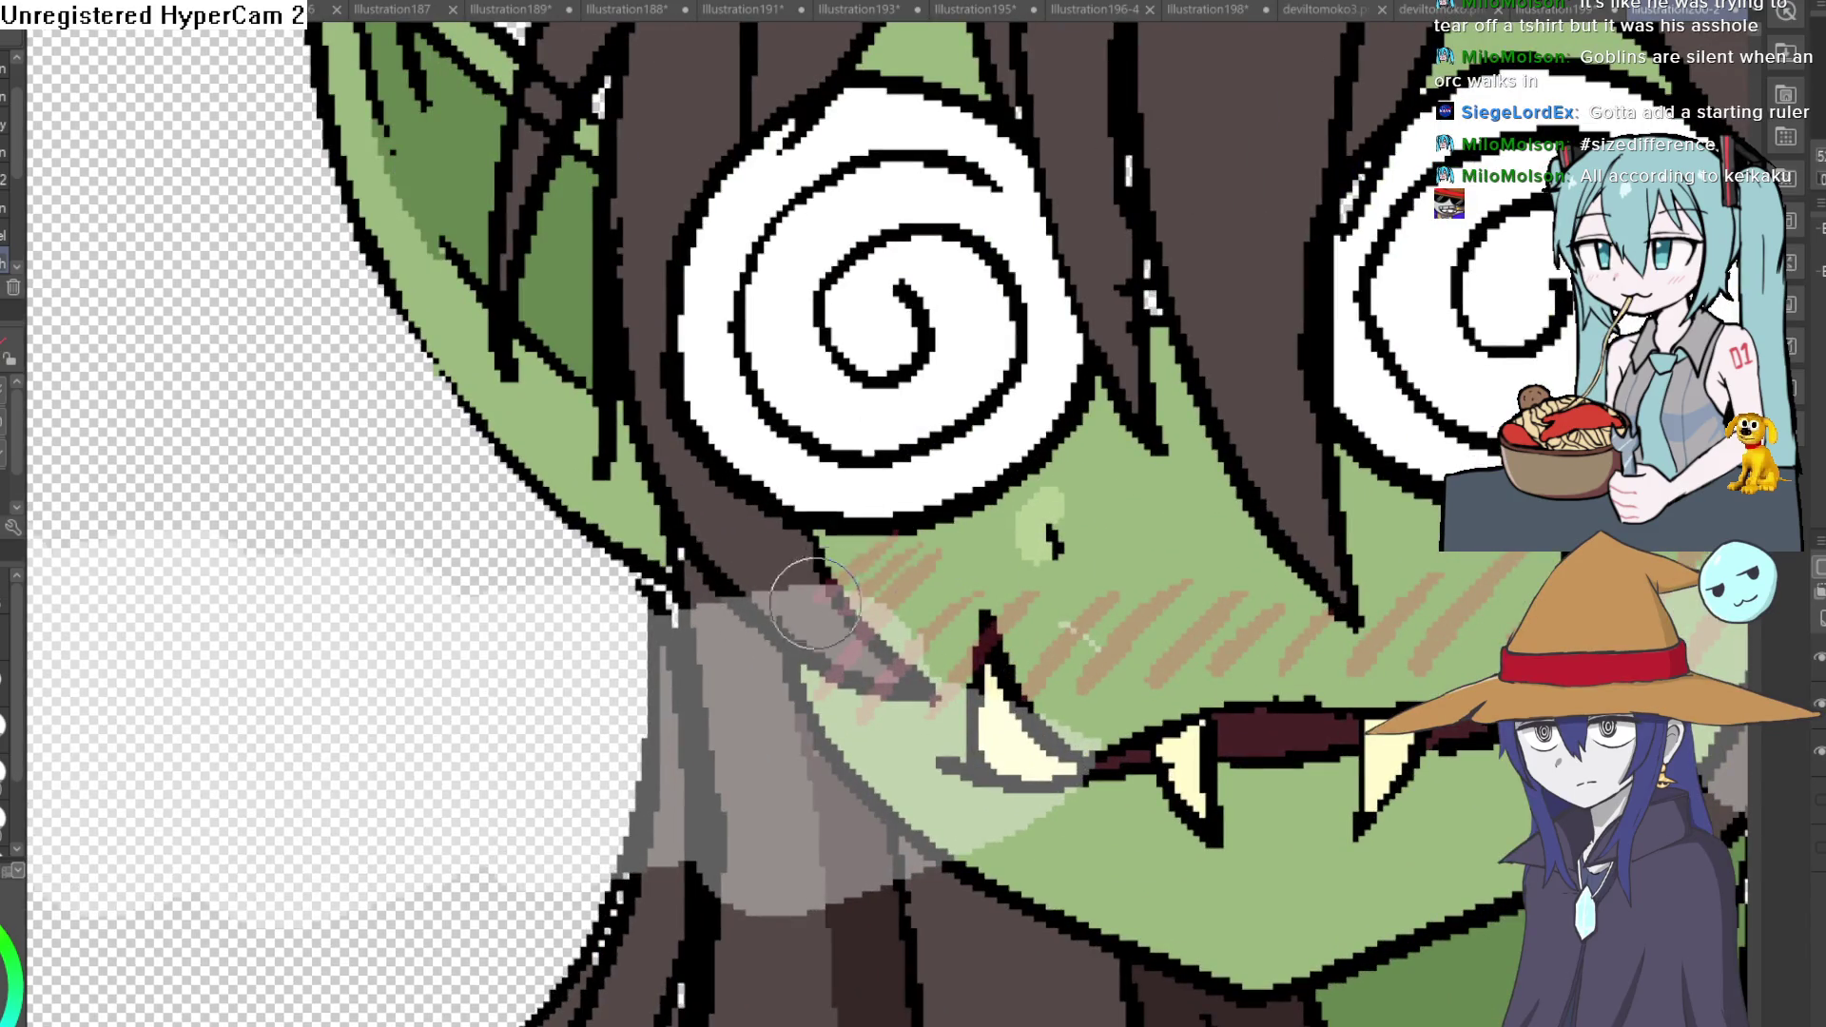
{"action": "left_click_drag", "start_coordinate": [1149, 560], "coordinate": [950, 466]}
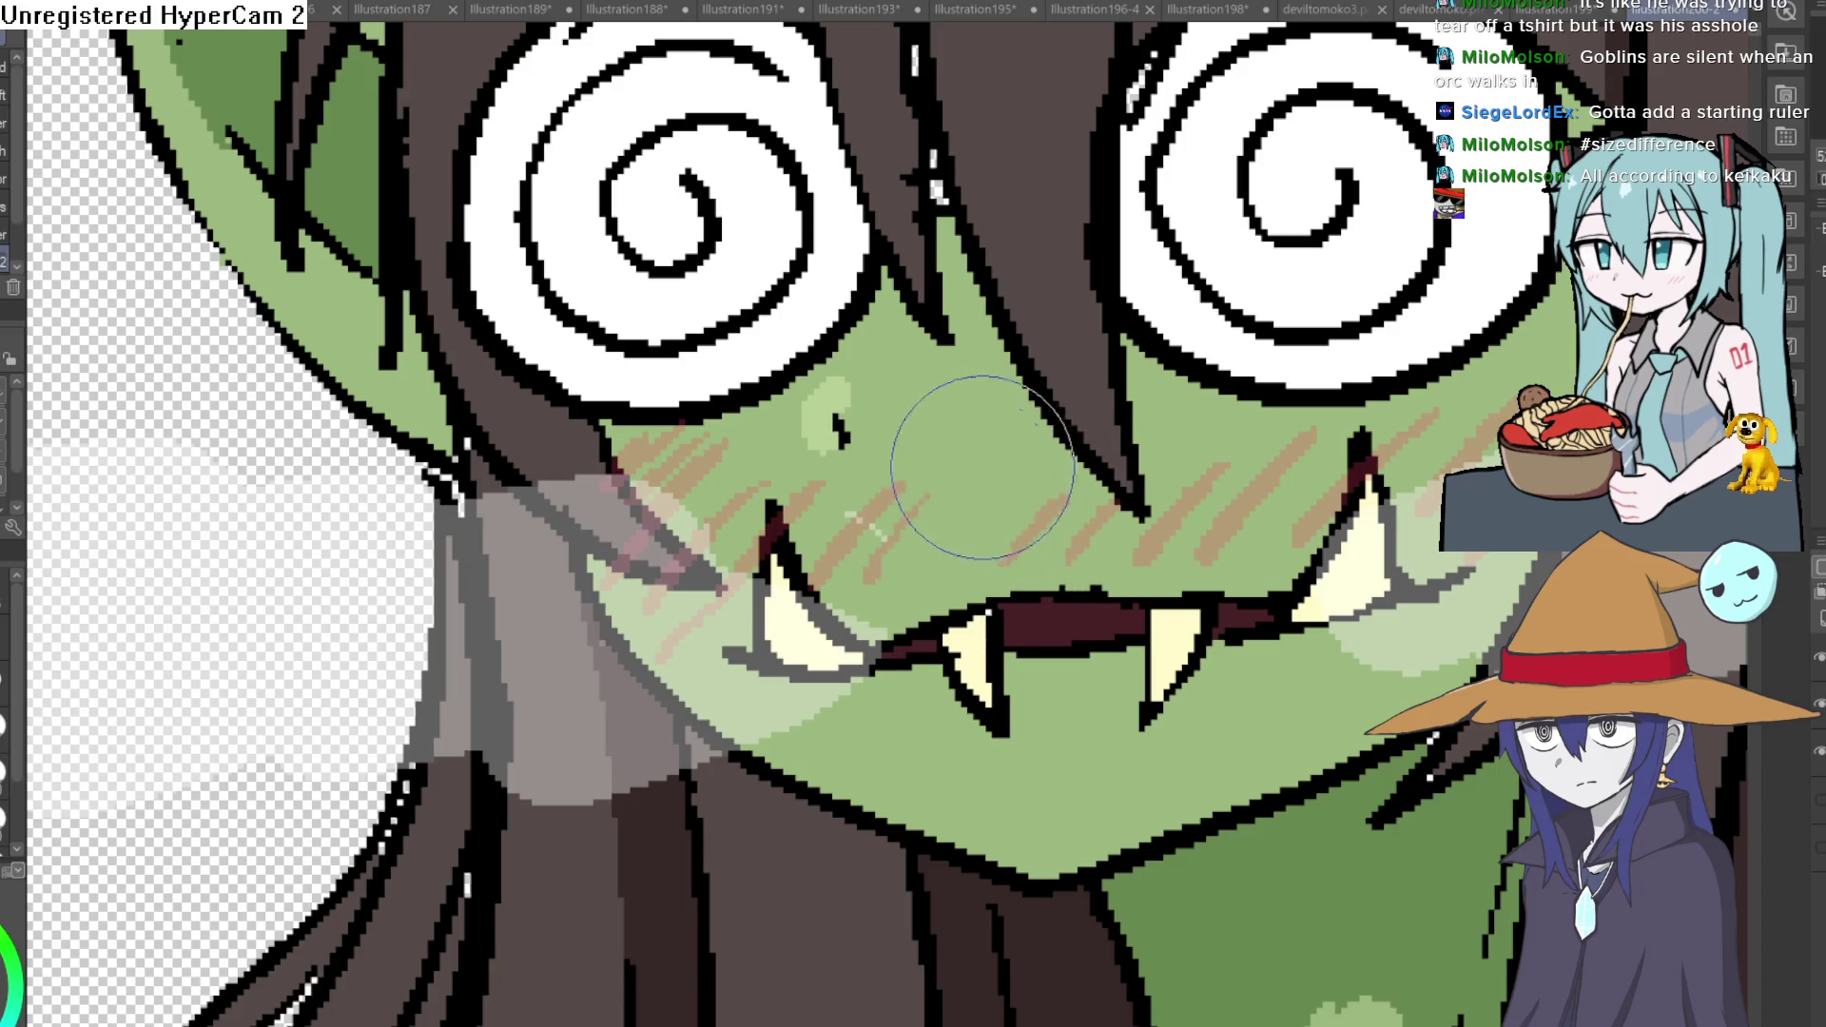
{"action": "key", "text": "]"}
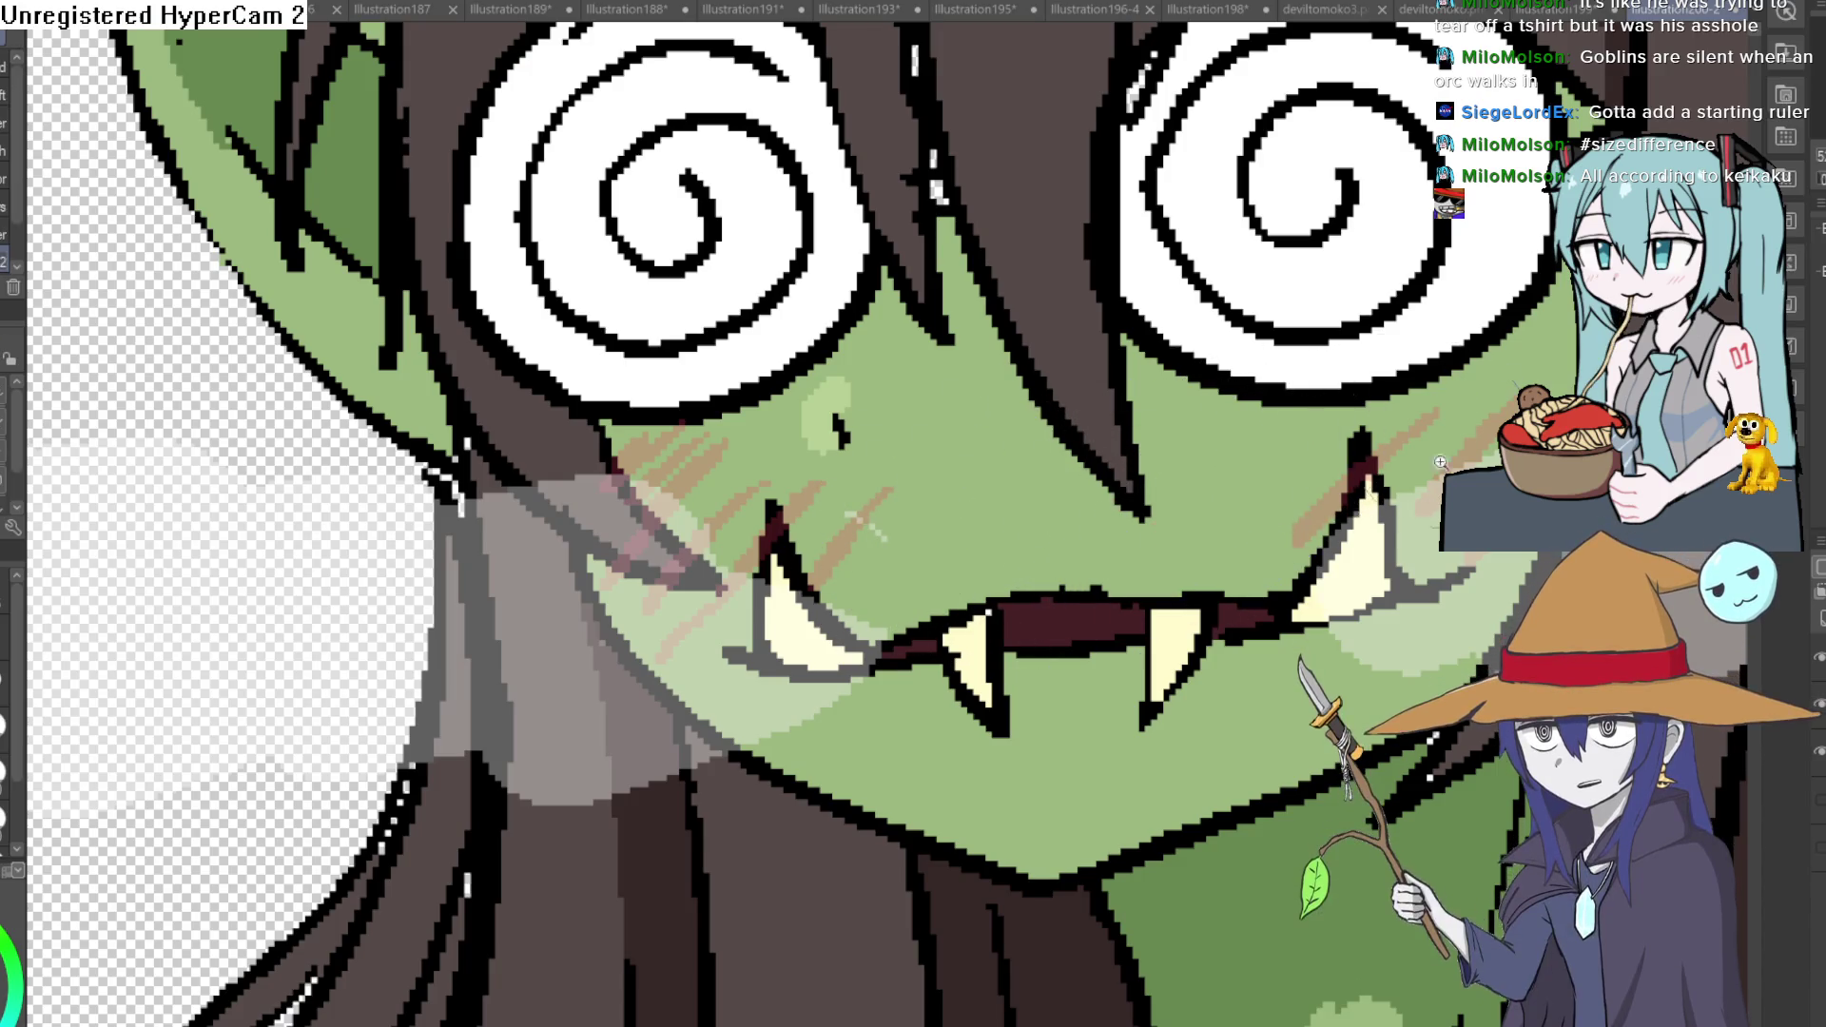
{"action": "scroll", "coordinate": [1106, 566], "scroll_direction": "down", "scroll_amount": 5}
{"action": "left_click_drag", "start_coordinate": [1294, 642], "coordinate": [983, 526]}
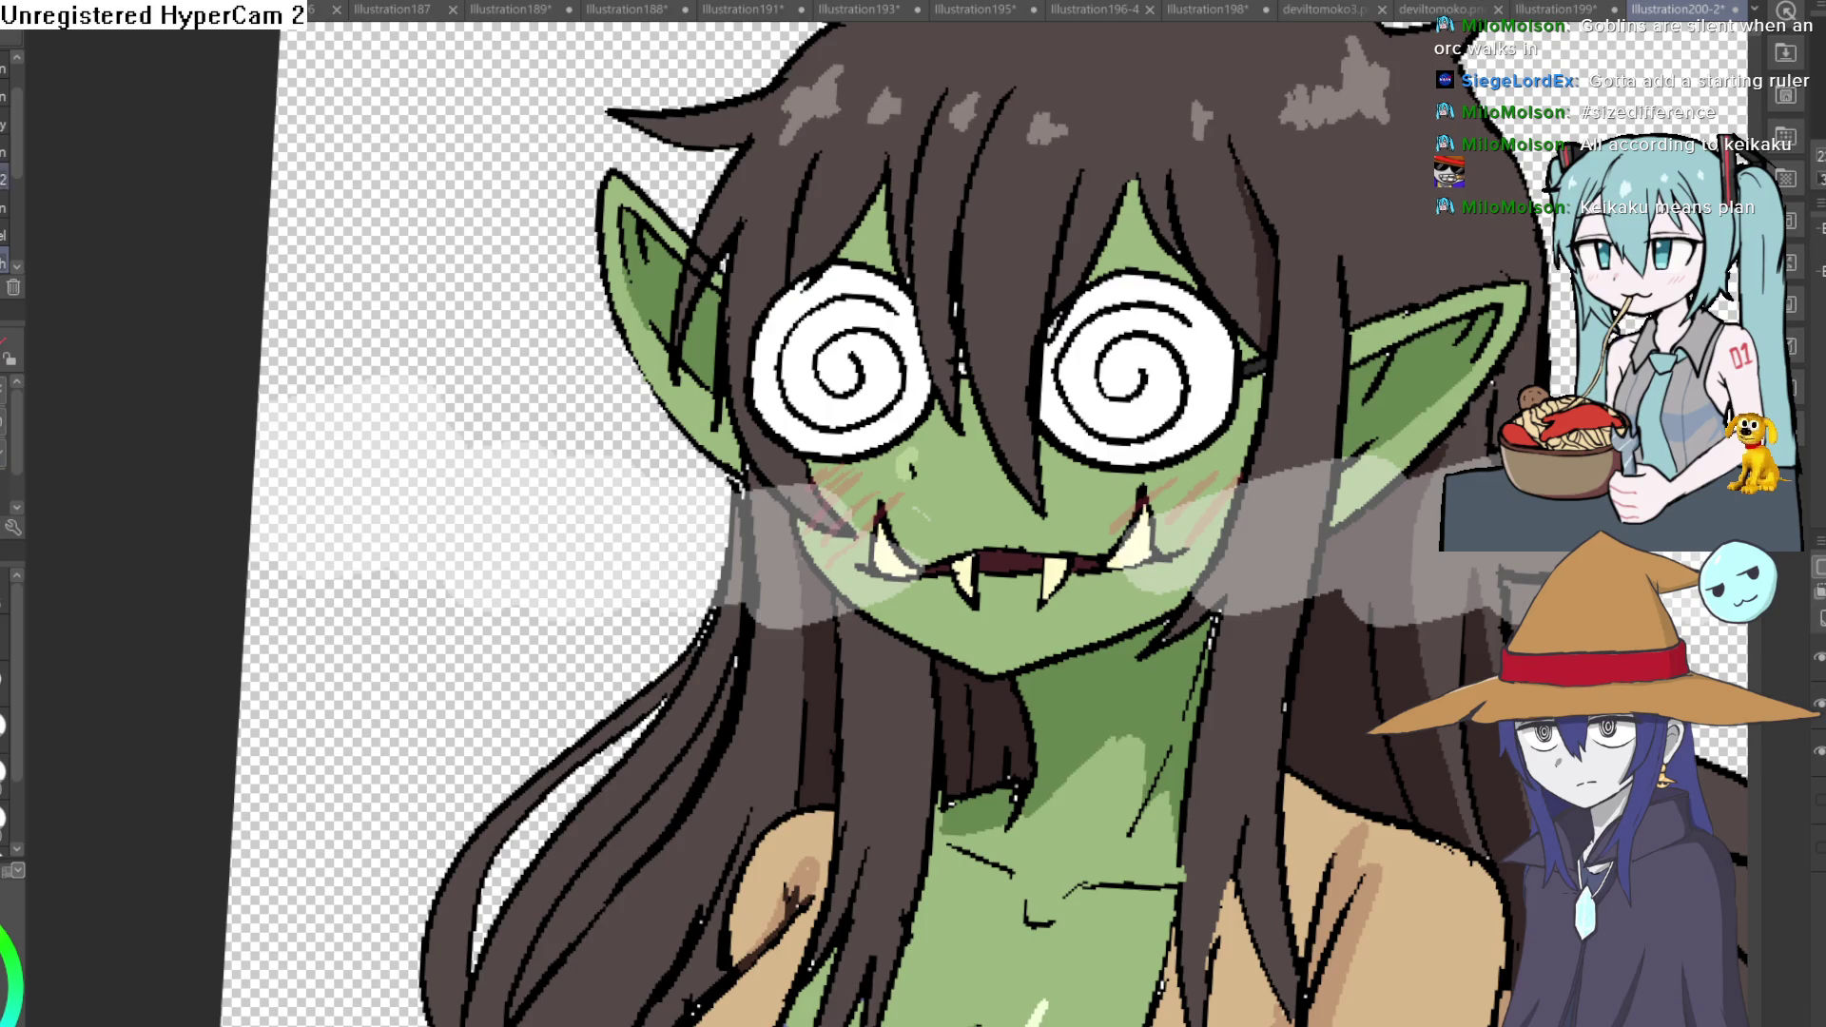
{"action": "scroll", "coordinate": [1125, 513], "scroll_direction": "up", "scroll_amount": 3}
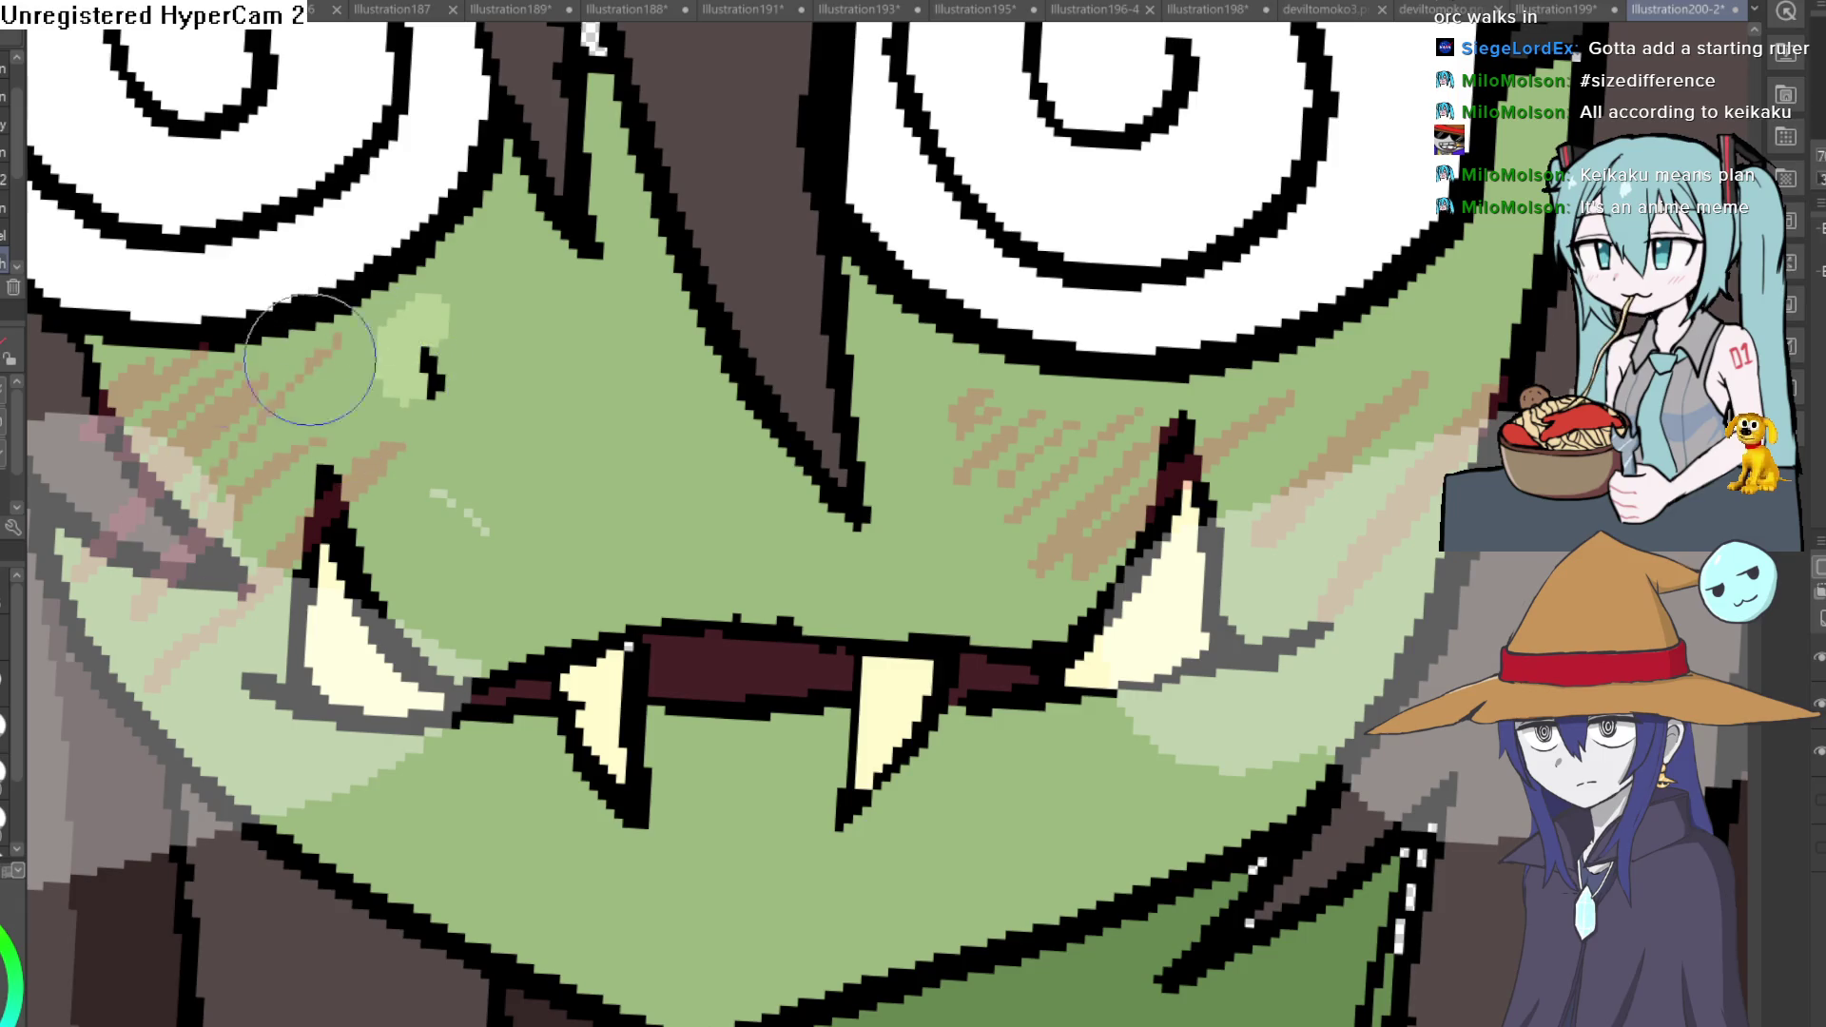
Hatch brown blush lines on both cheeks, then sweep a soft pink airbrush wash across them.
{"action": "mouse_move", "coordinate": [395, 299]}
{"action": "left_mouse_down"}
{"action": "mouse_move", "coordinate": [490, 244]}
{"action": "mouse_move", "coordinate": [509, 265]}
{"action": "mouse_move", "coordinate": [600, 266]}
{"action": "mouse_move", "coordinate": [682, 342]}
{"action": "left_mouse_up"}
{"action": "left_click_drag", "start_coordinate": [856, 292], "coordinate": [1012, 407]}
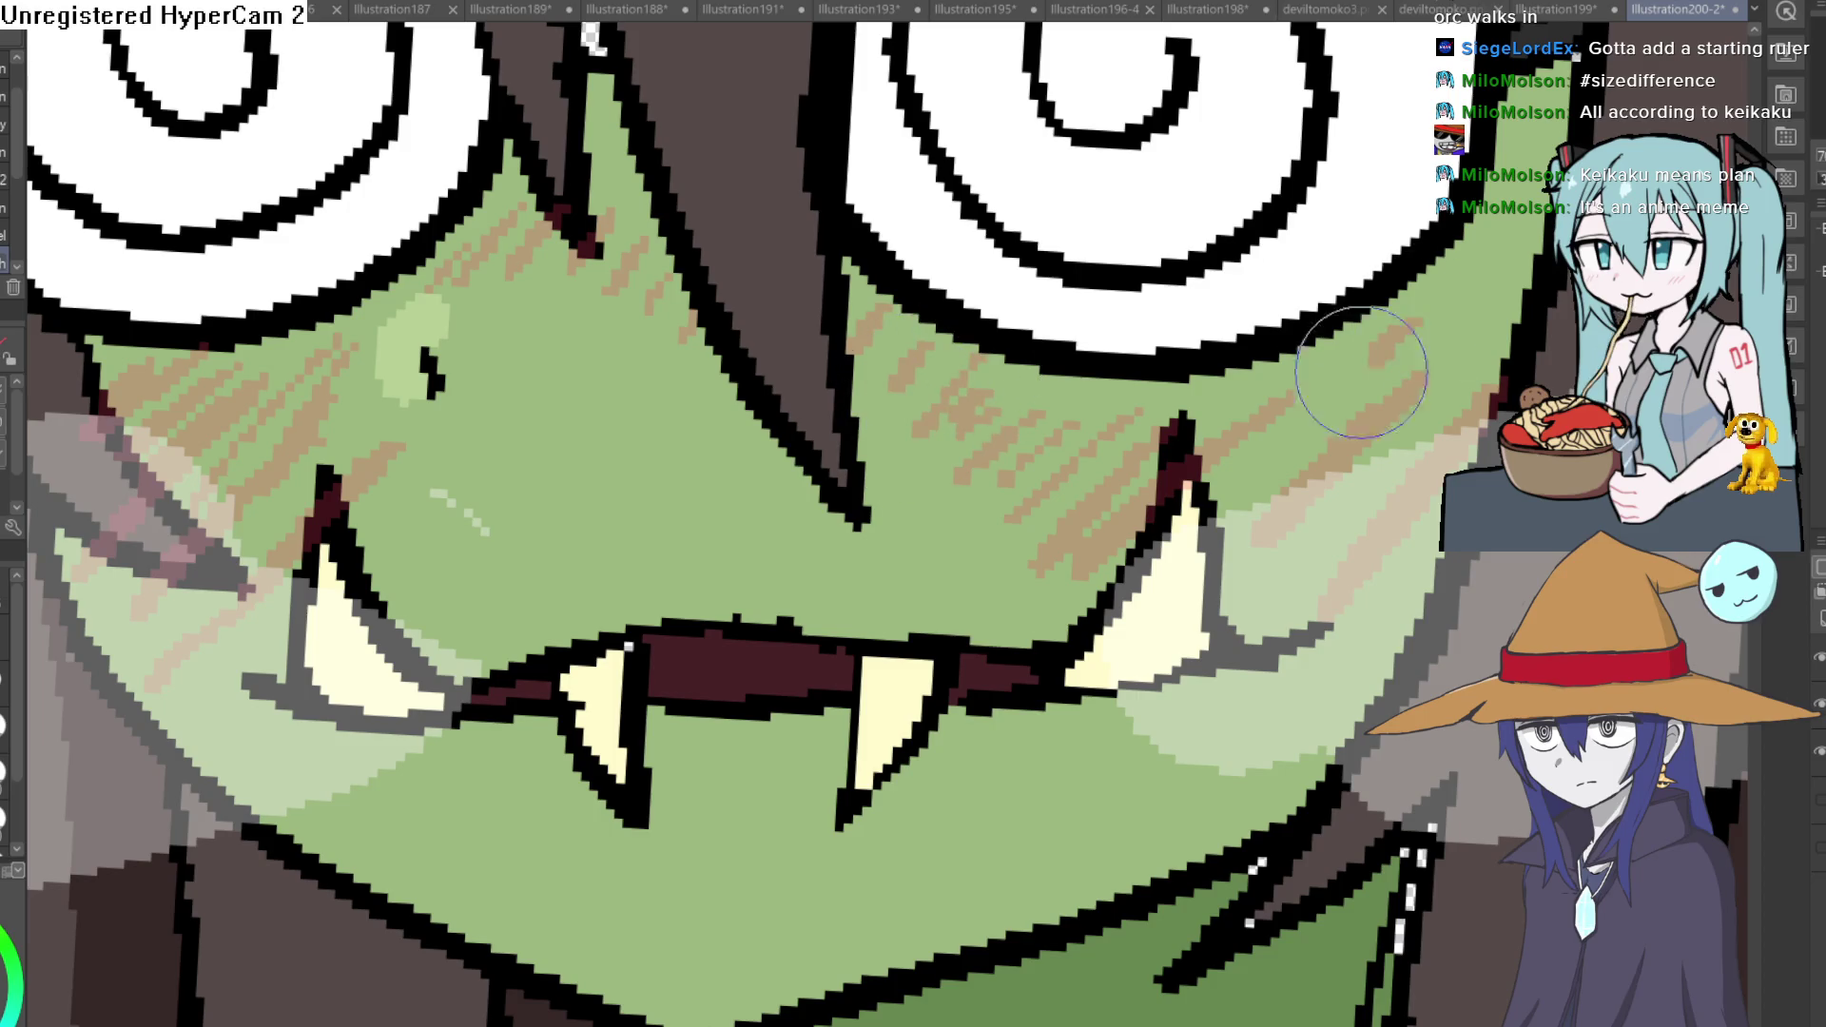
{"action": "scroll", "coordinate": [1366, 668], "scroll_direction": "down", "scroll_amount": 5}
{"action": "scroll", "coordinate": [1479, 739], "scroll_direction": "down", "scroll_amount": 1}
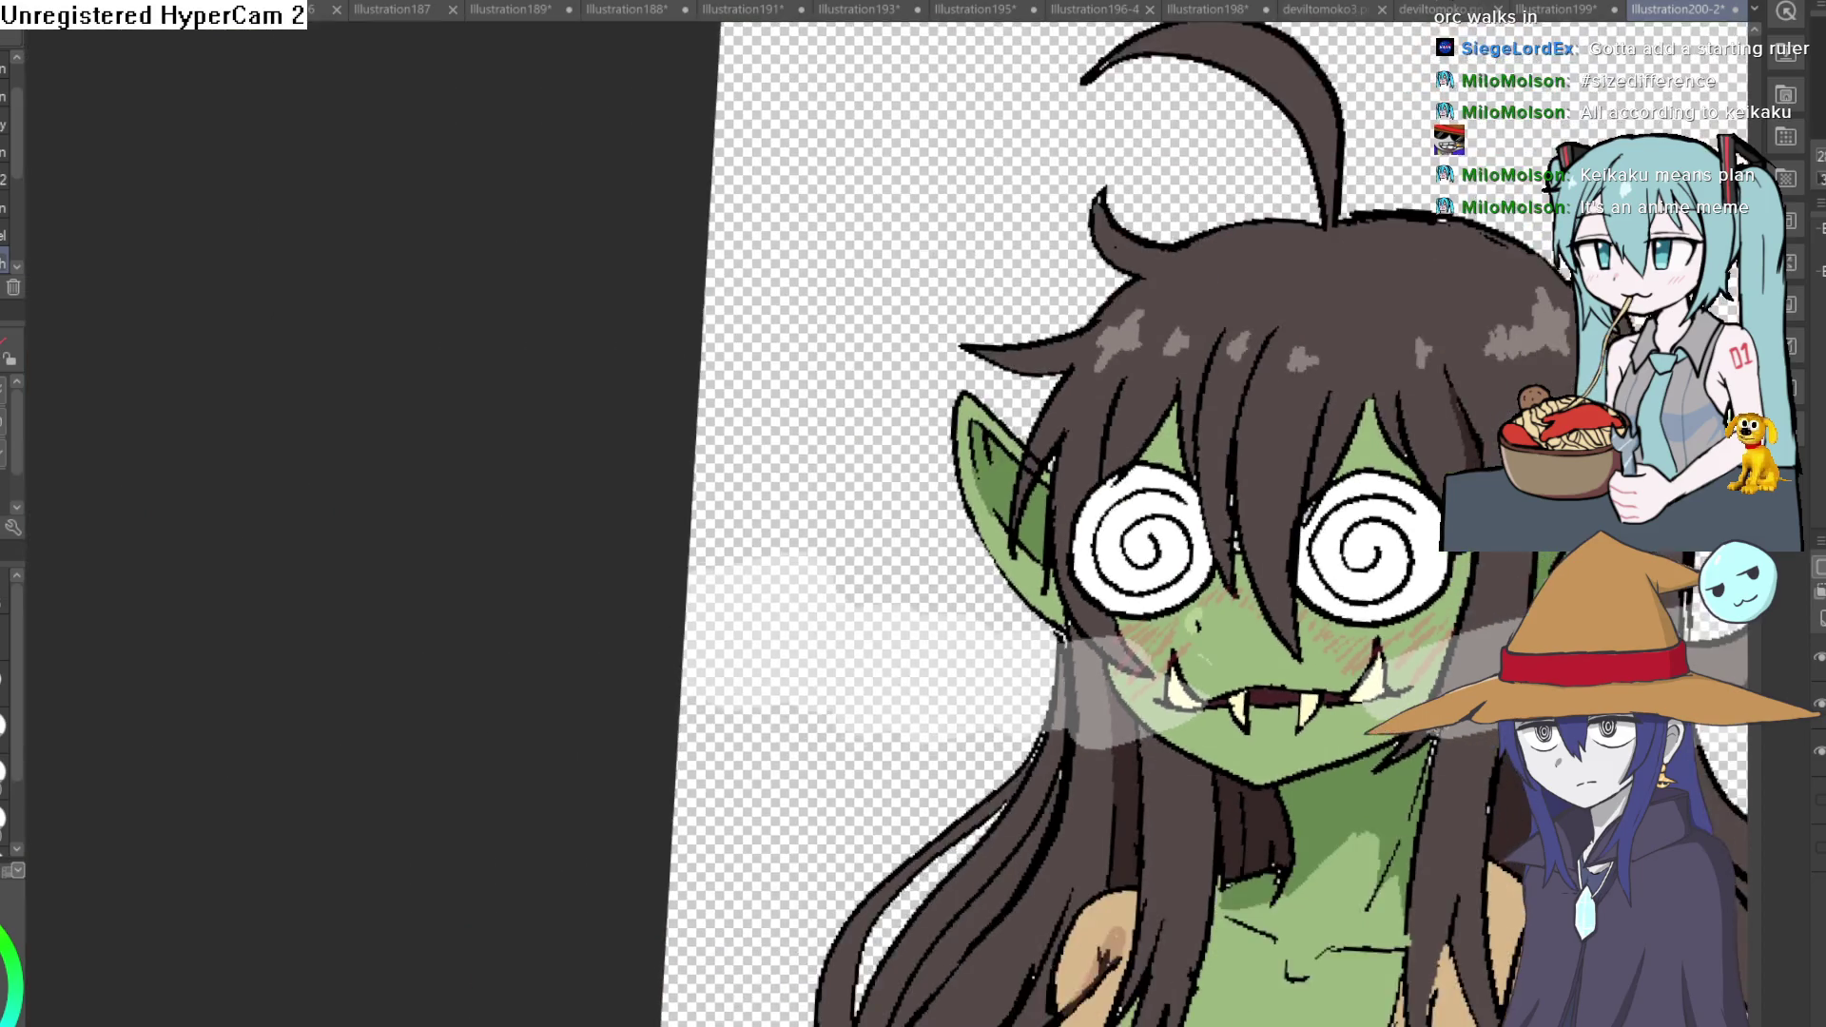
{"action": "scroll", "coordinate": [1479, 740], "scroll_direction": "up", "scroll_amount": 3}
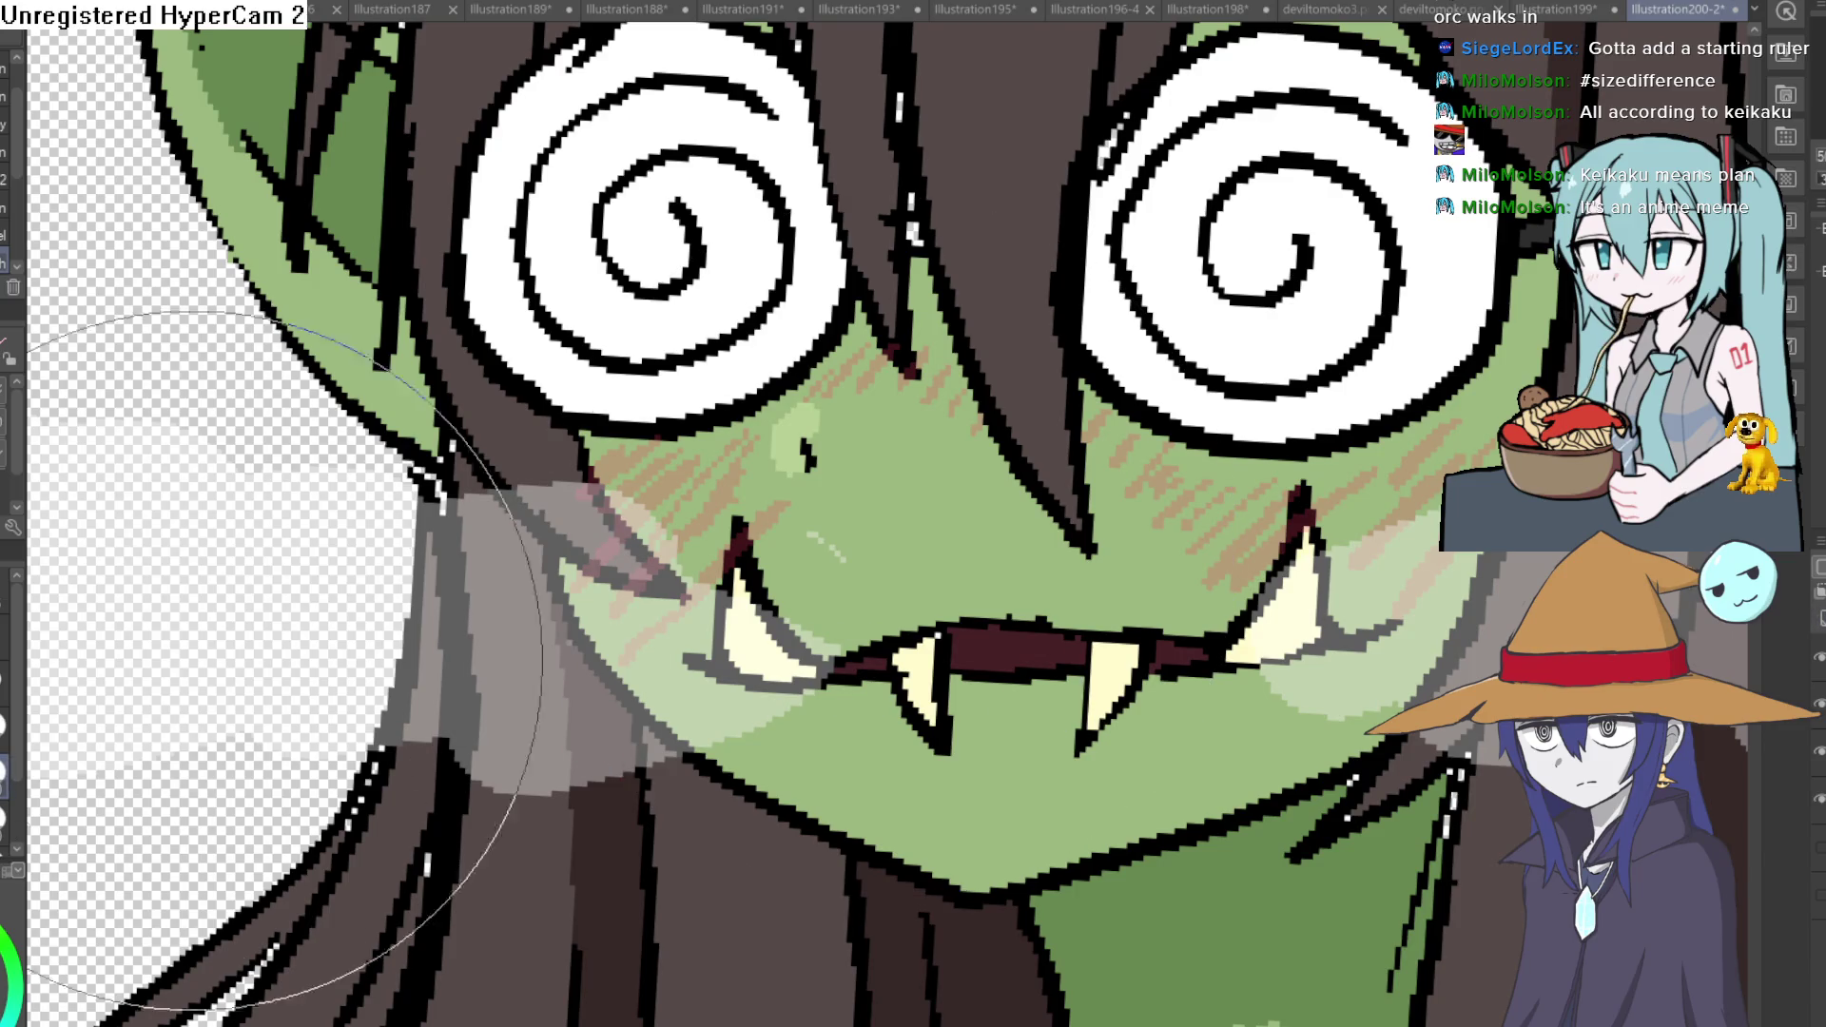
{"action": "left_click_drag", "start_coordinate": [599, 571], "coordinate": [713, 485]}
{"action": "mouse_move", "coordinate": [807, 415]}
{"action": "left_mouse_down"}
{"action": "mouse_move", "coordinate": [1291, 472]}
{"action": "mouse_move", "coordinate": [1326, 457]}
{"action": "left_mouse_up"}
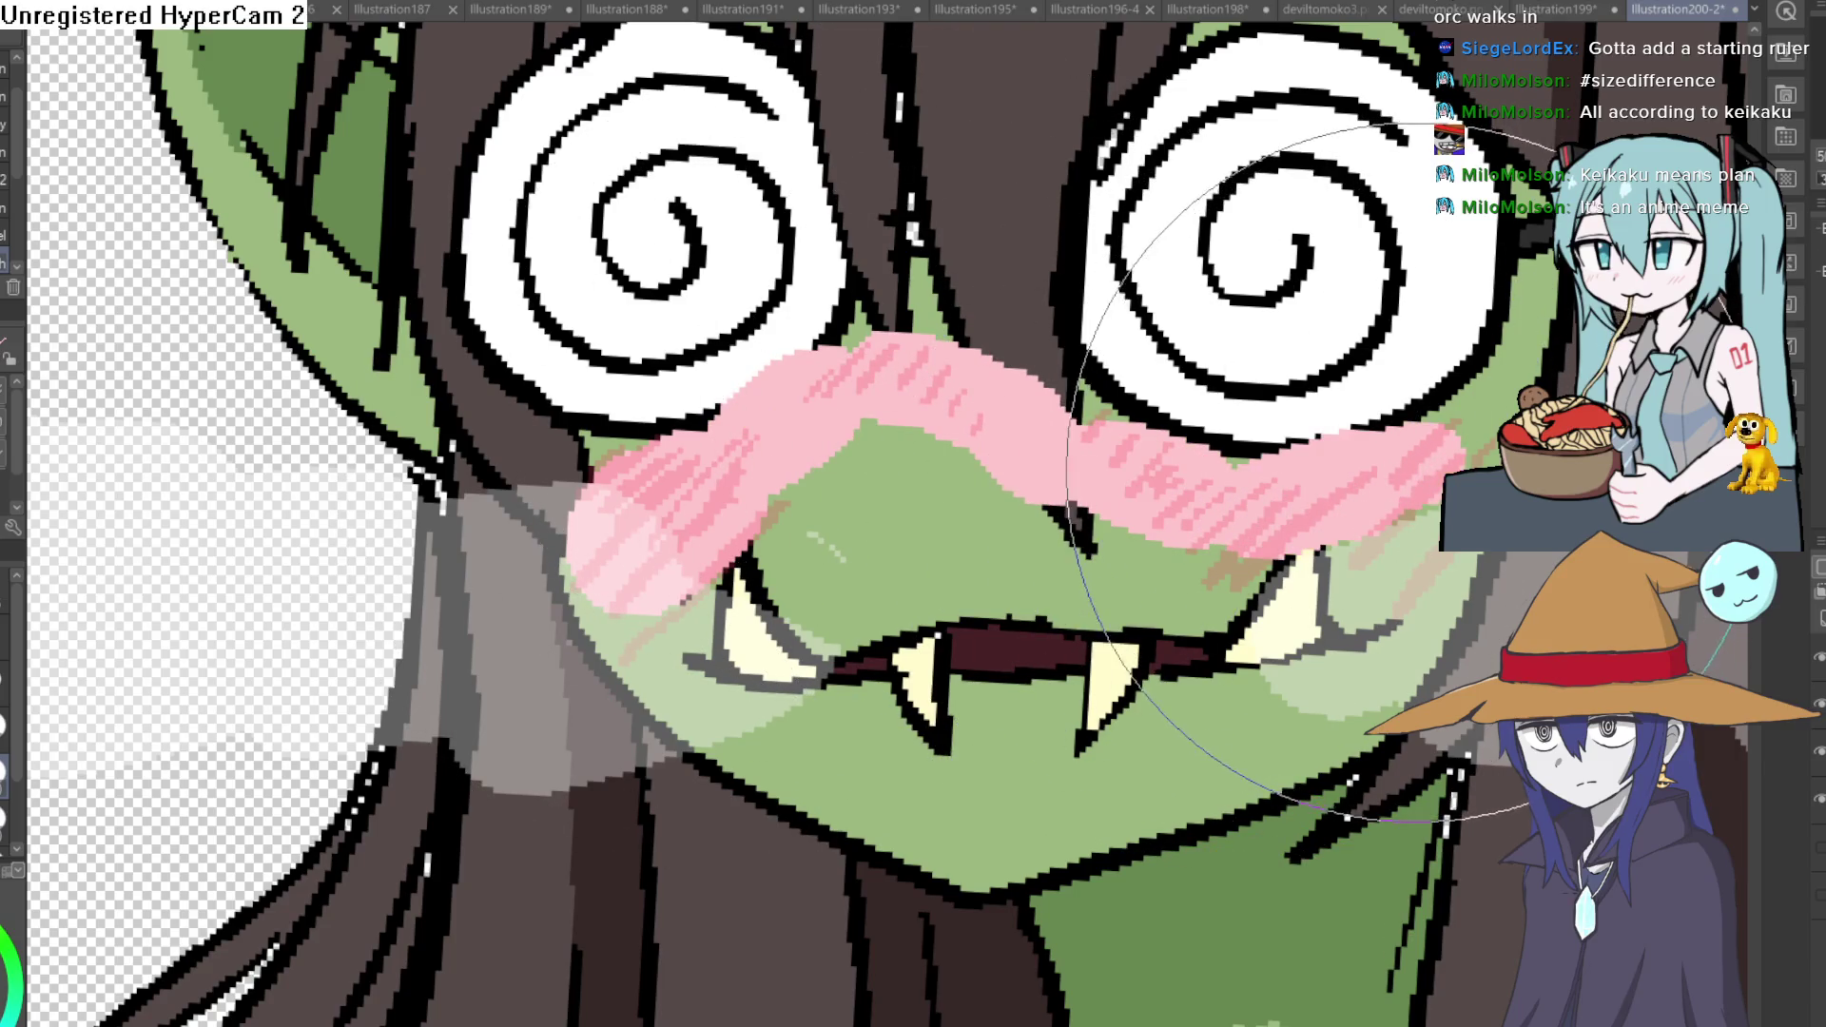
{"action": "key", "text": "bracketleft"}
{"action": "key", "text": "bracketleft"}
{"action": "key", "text": "bracketleft"}
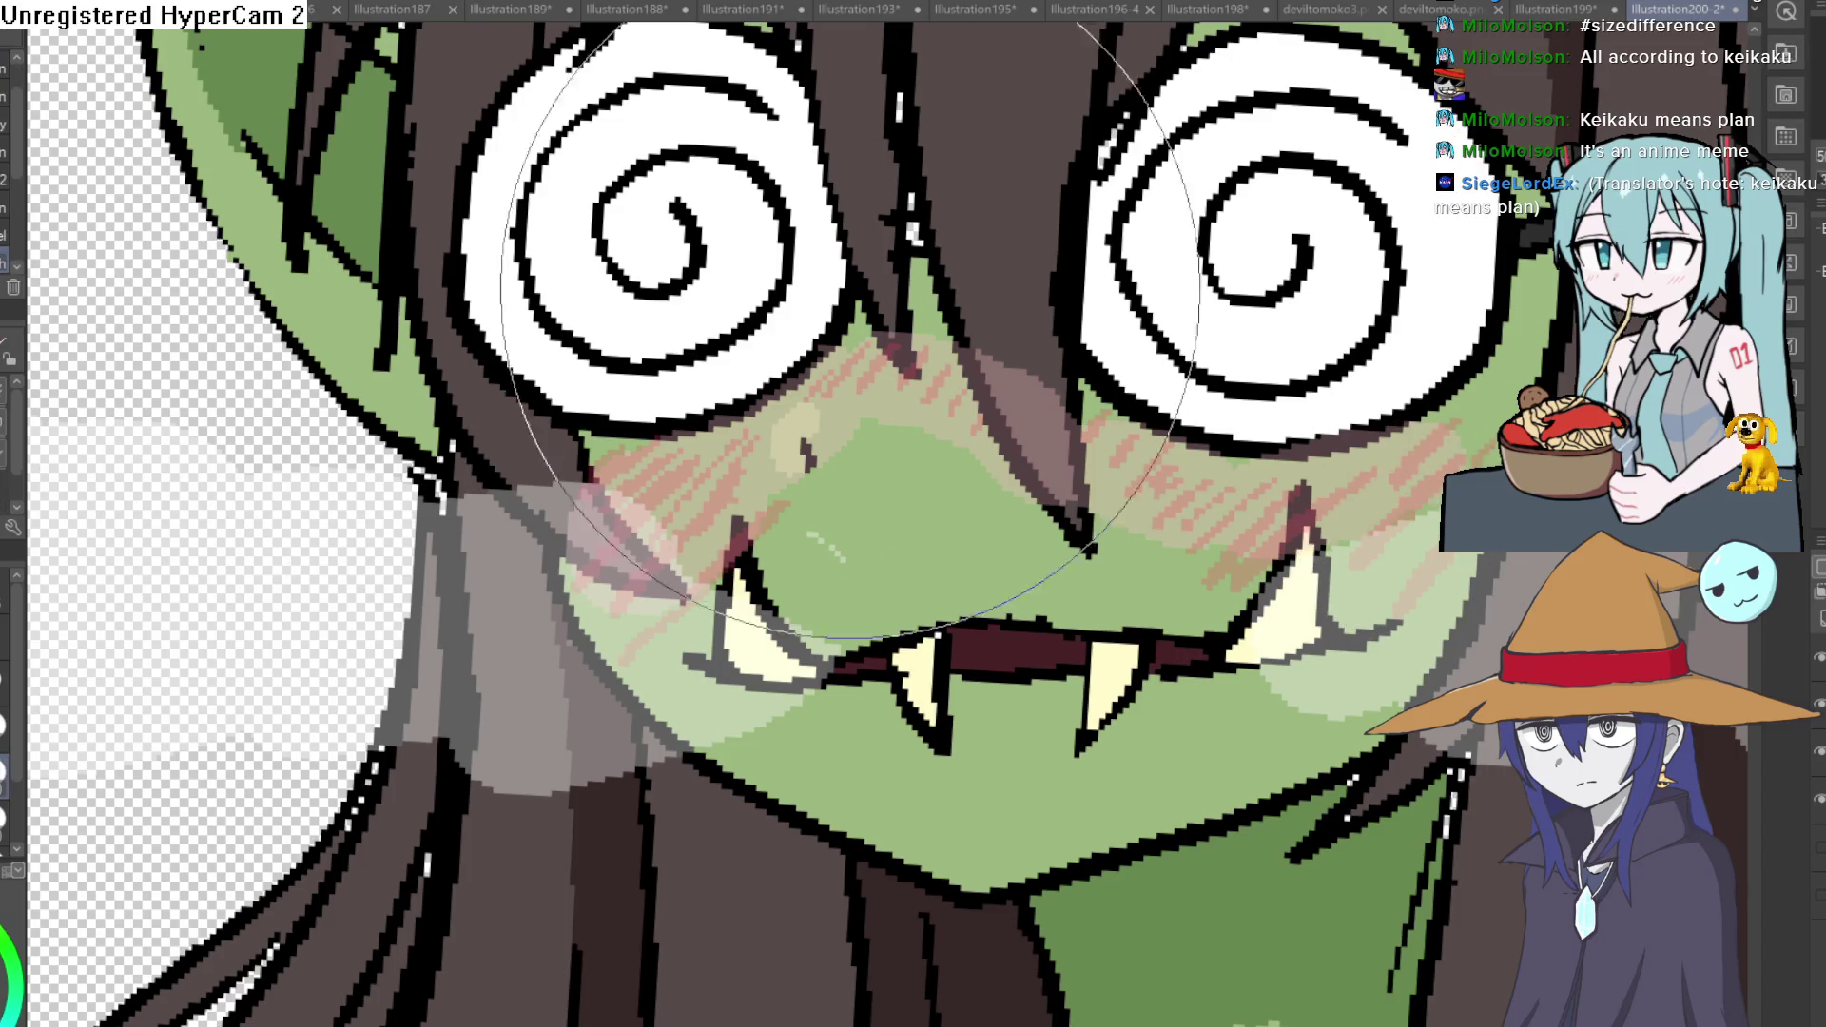
{"action": "scroll", "coordinate": [1427, 472], "scroll_direction": "down", "scroll_amount": 5}
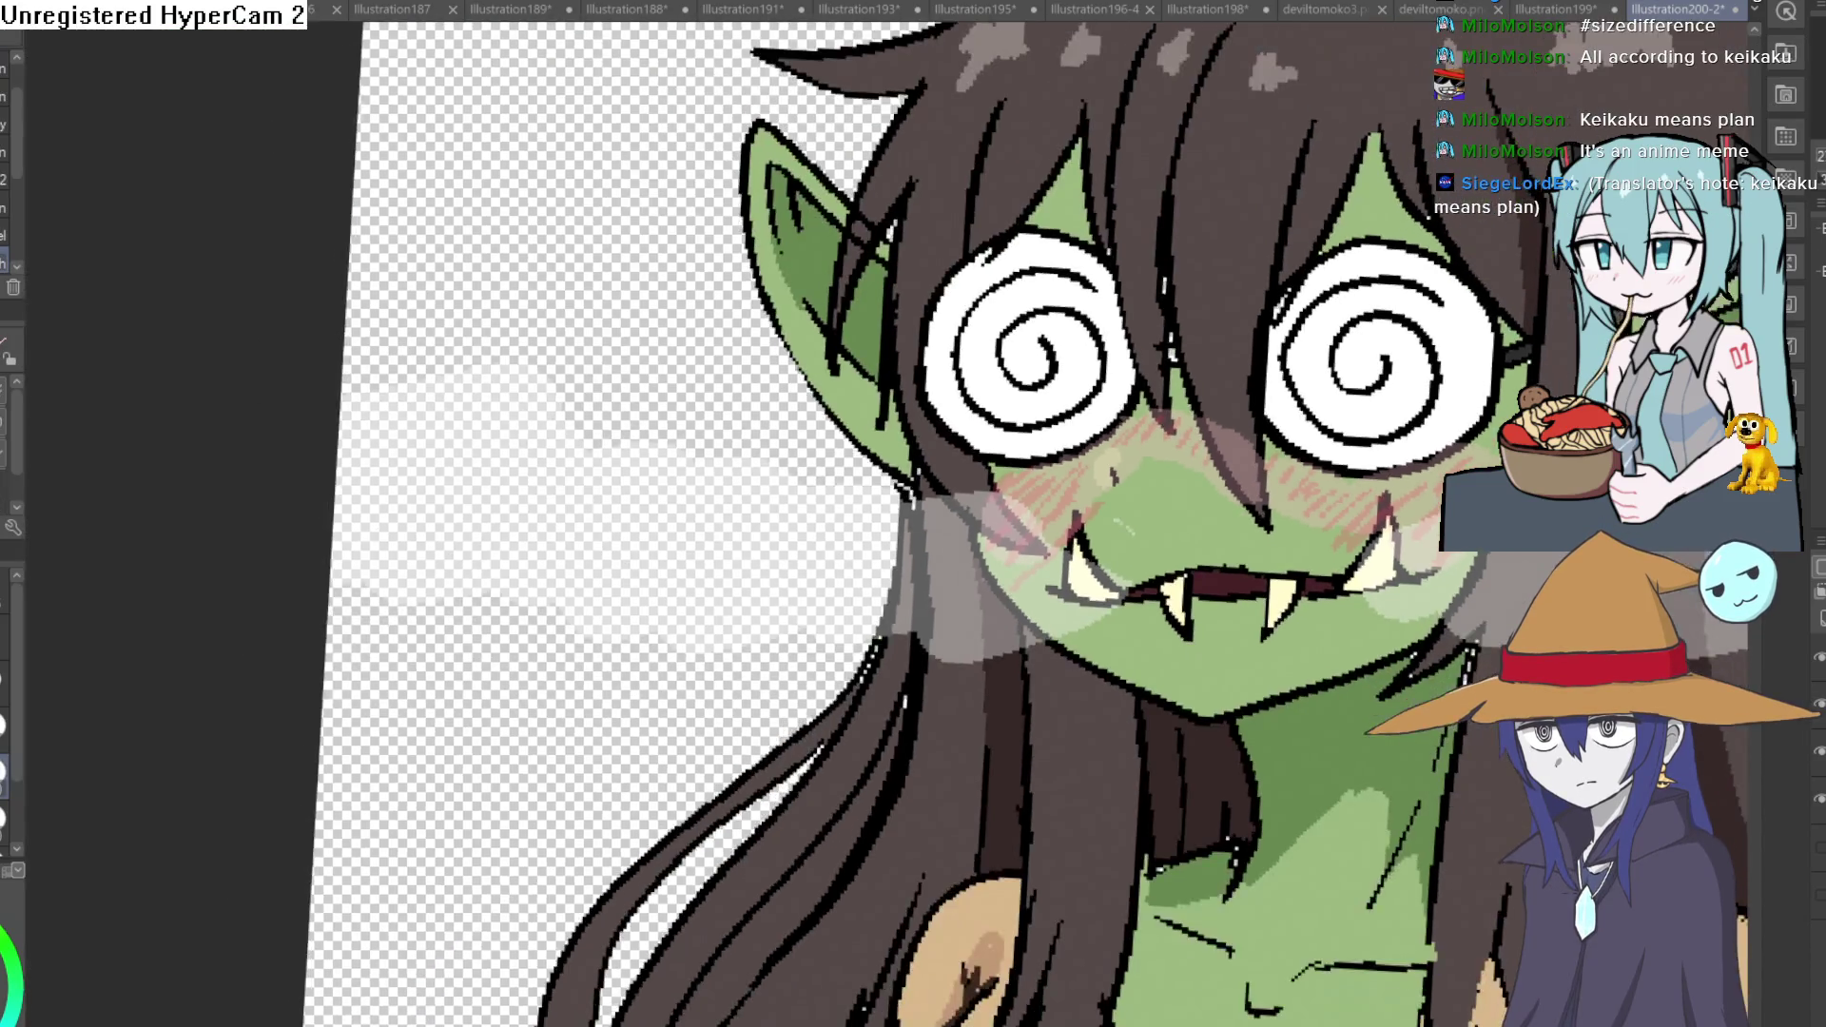
{"action": "scroll", "coordinate": [1283, 485], "scroll_direction": "up", "scroll_amount": 1}
{"action": "scroll", "coordinate": [1141, 513], "scroll_direction": "up", "scroll_amount": 3}
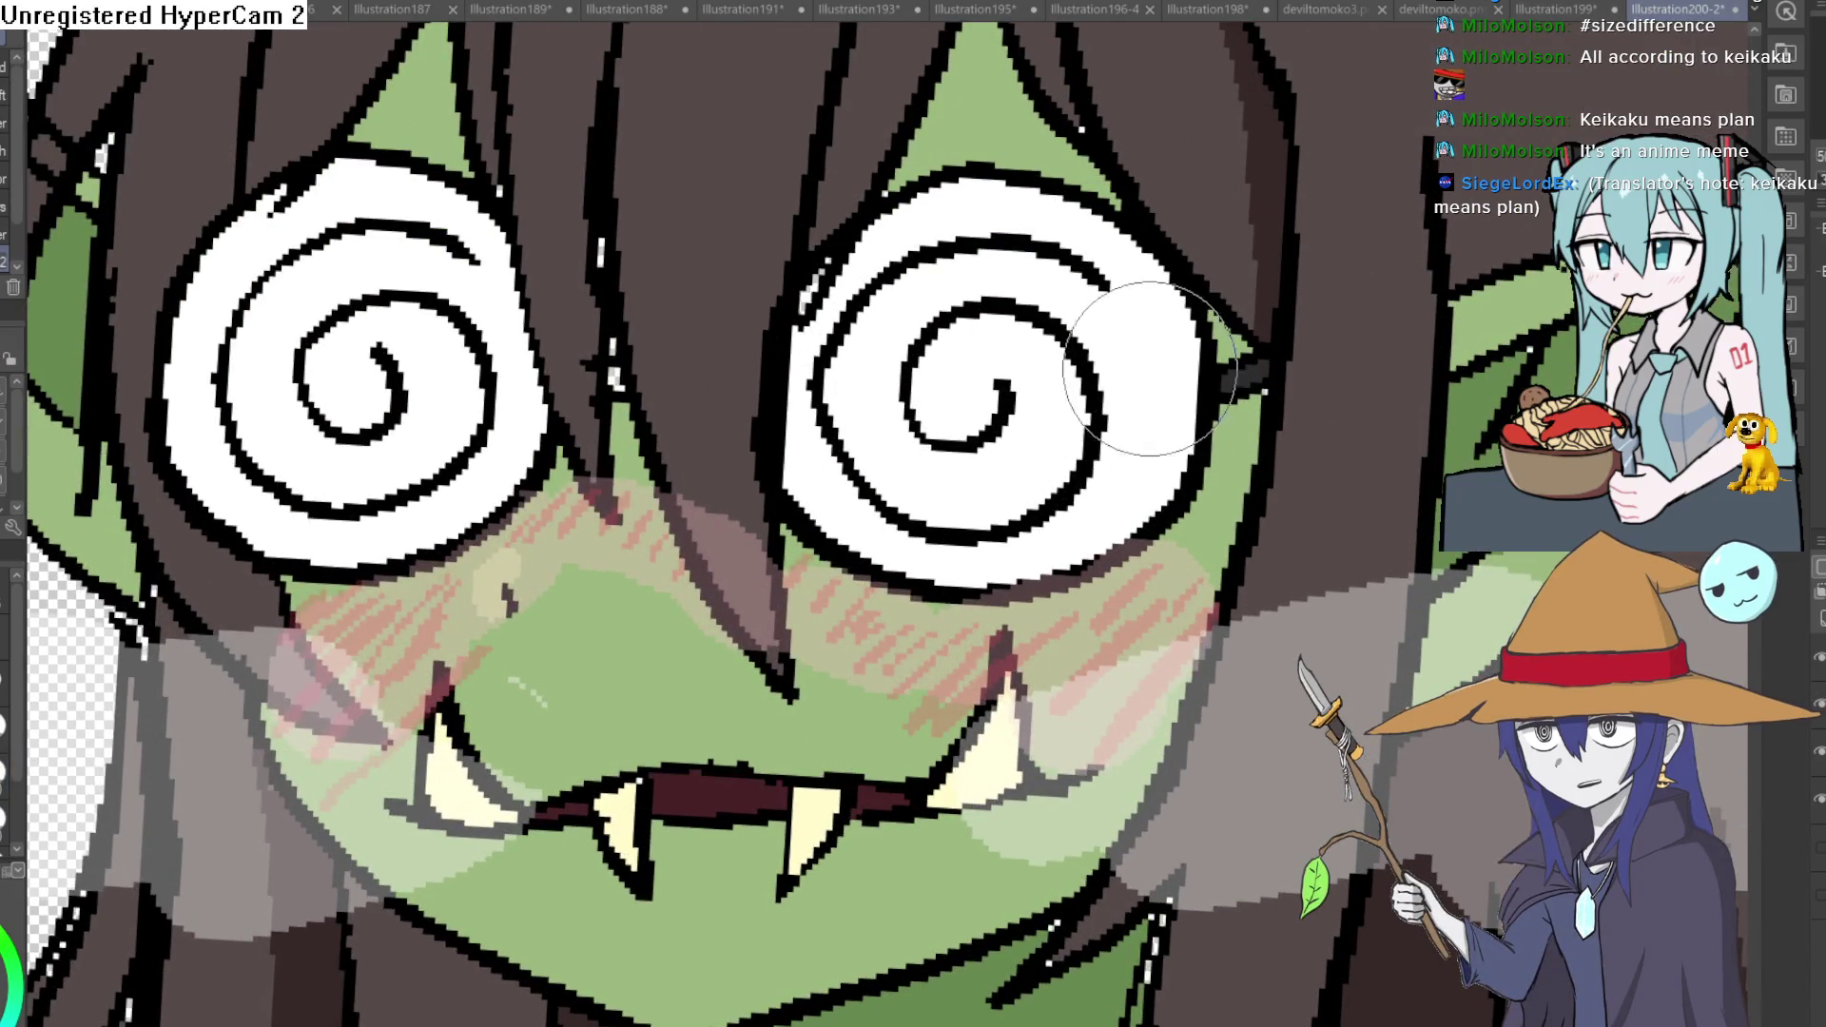
{"action": "scroll", "coordinate": [1082, 554], "scroll_direction": "up", "scroll_amount": 2}
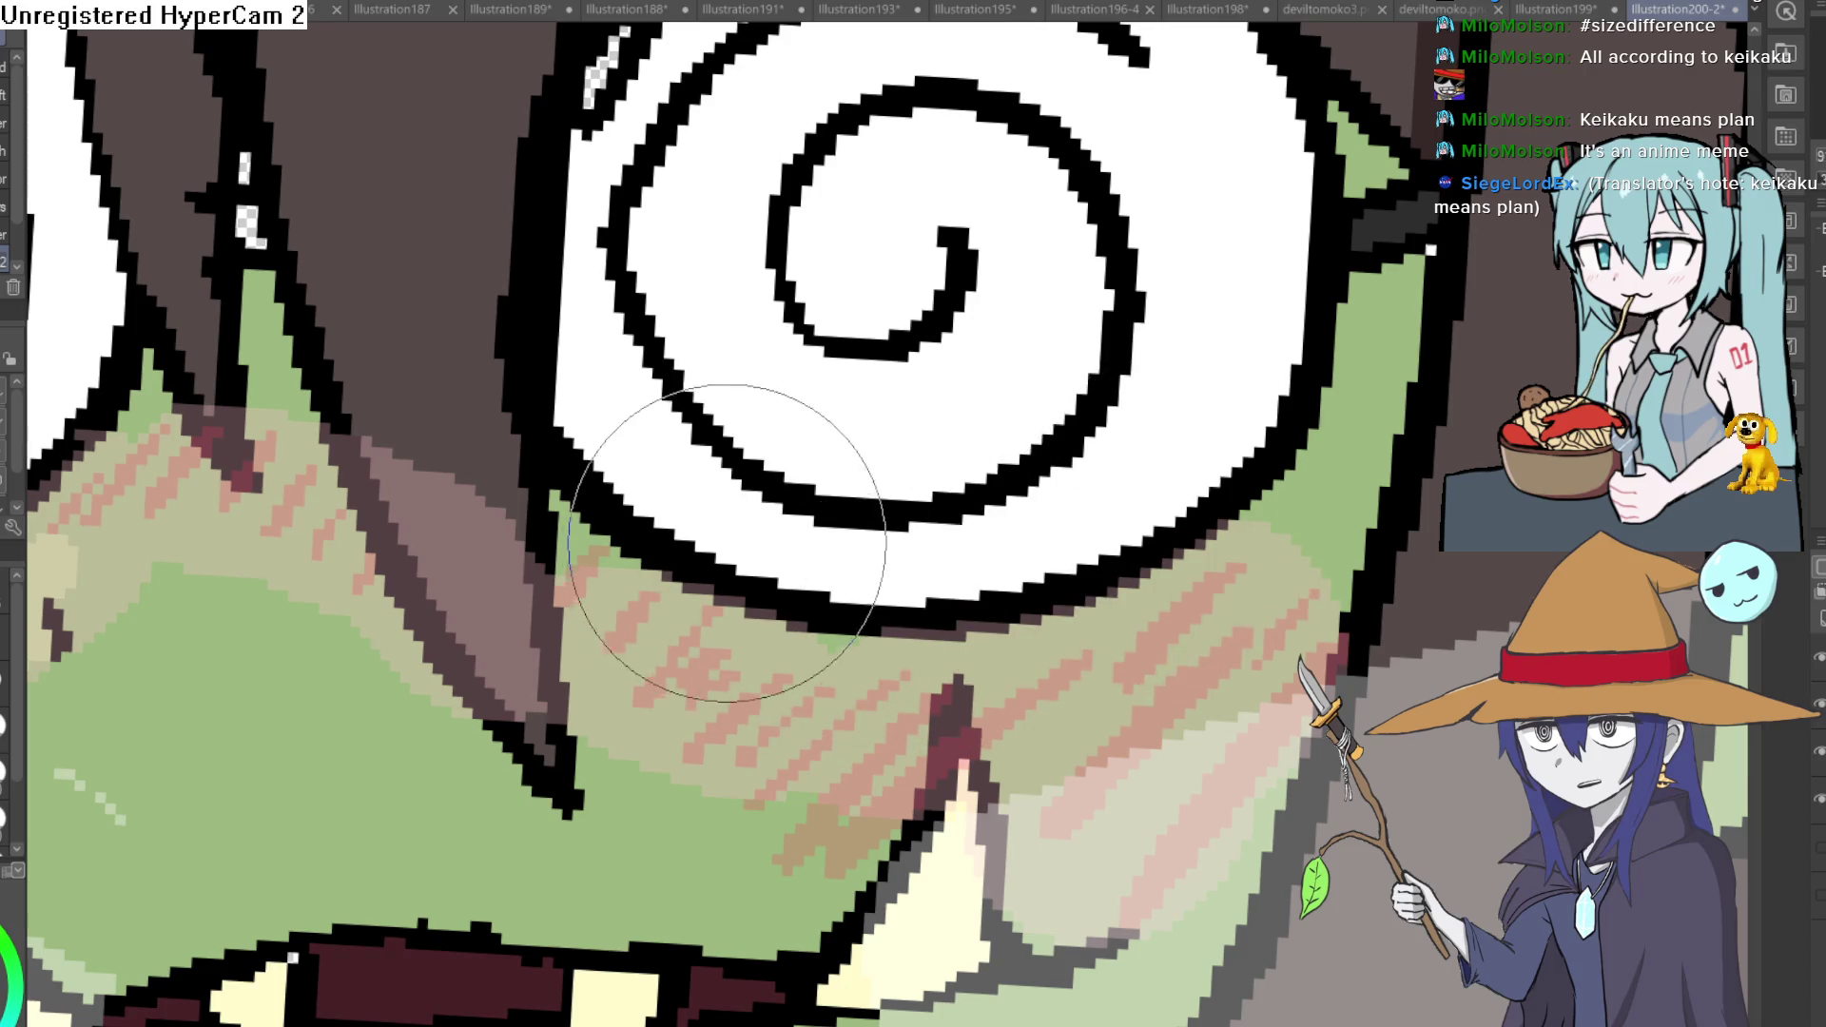
{"action": "scroll", "coordinate": [1000, 486], "scroll_direction": "down", "scroll_amount": 3}
{"action": "scroll", "coordinate": [1028, 475], "scroll_direction": "up", "scroll_amount": 1}
{"action": "left_click_drag", "start_coordinate": [1011, 475], "coordinate": [1083, 429]}
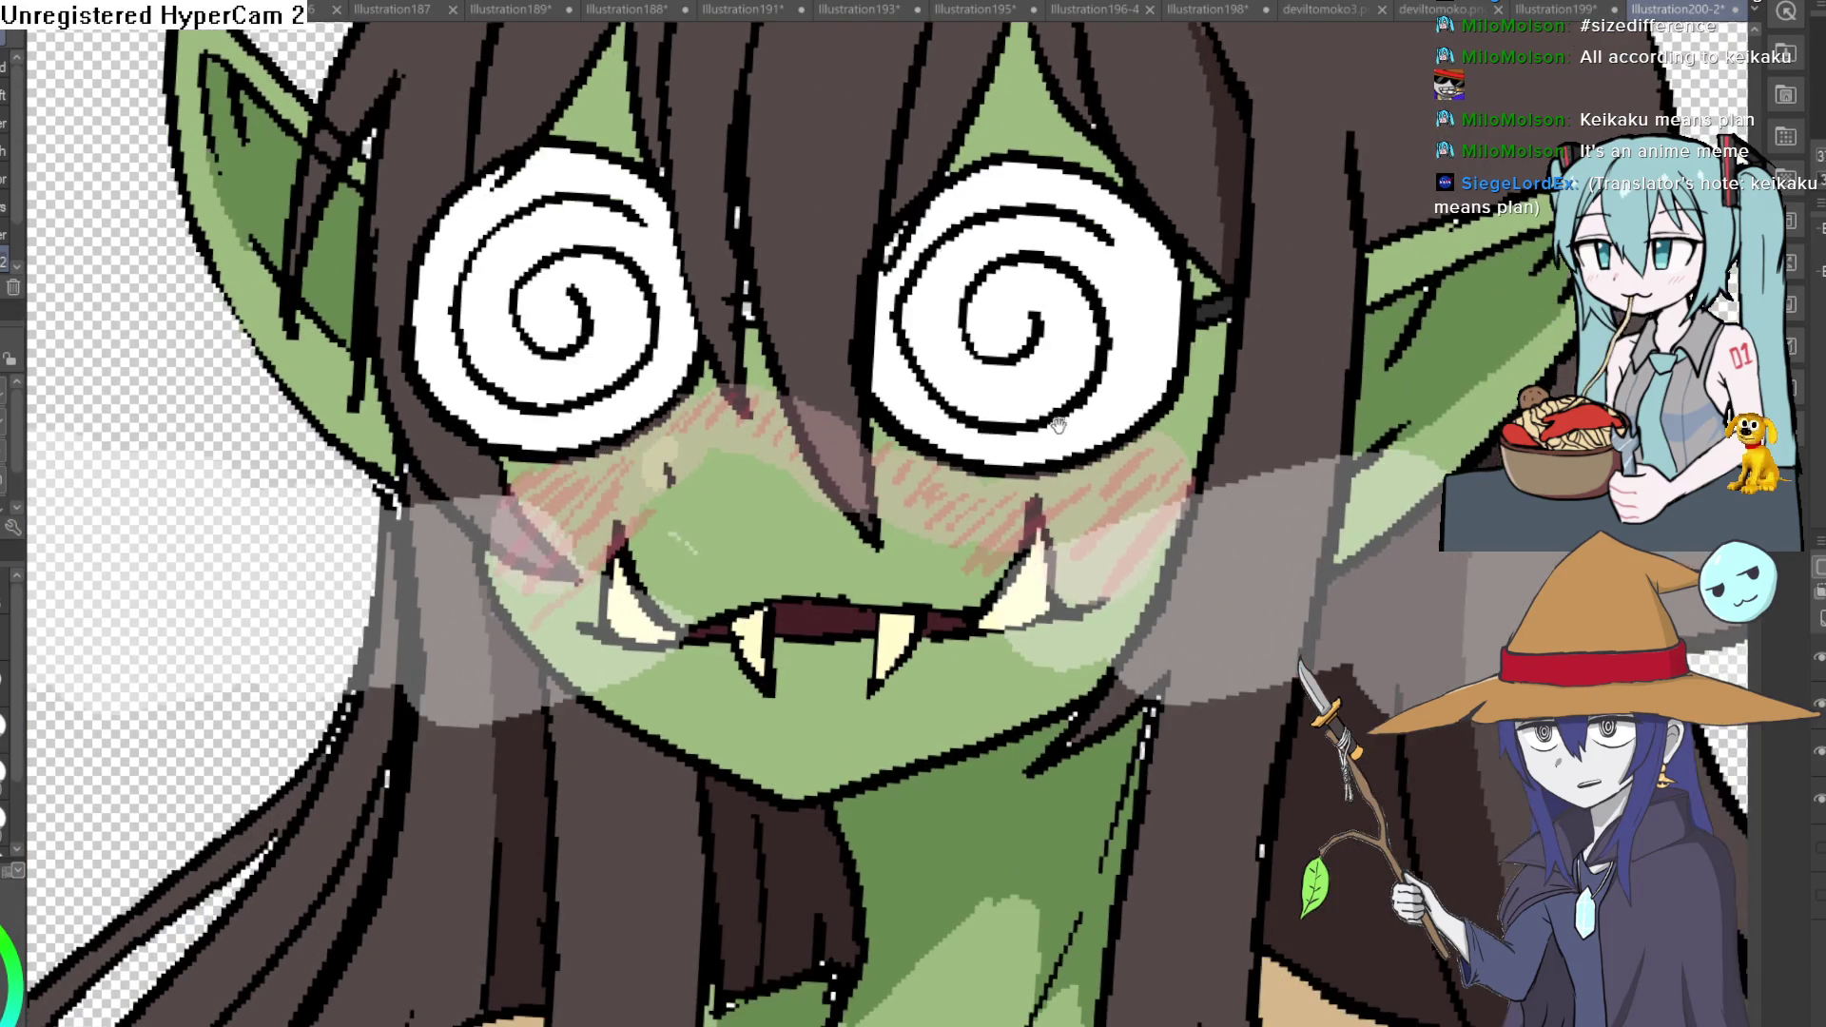
{"action": "scroll", "coordinate": [1151, 393], "scroll_direction": "down", "scroll_amount": 1}
{"action": "scroll", "coordinate": [1313, 554], "scroll_direction": "up", "scroll_amount": 1}
{"action": "scroll", "coordinate": [1277, 520], "scroll_direction": "up", "scroll_amount": 1}
{"action": "scroll", "coordinate": [1274, 505], "scroll_direction": "up", "scroll_amount": 1}
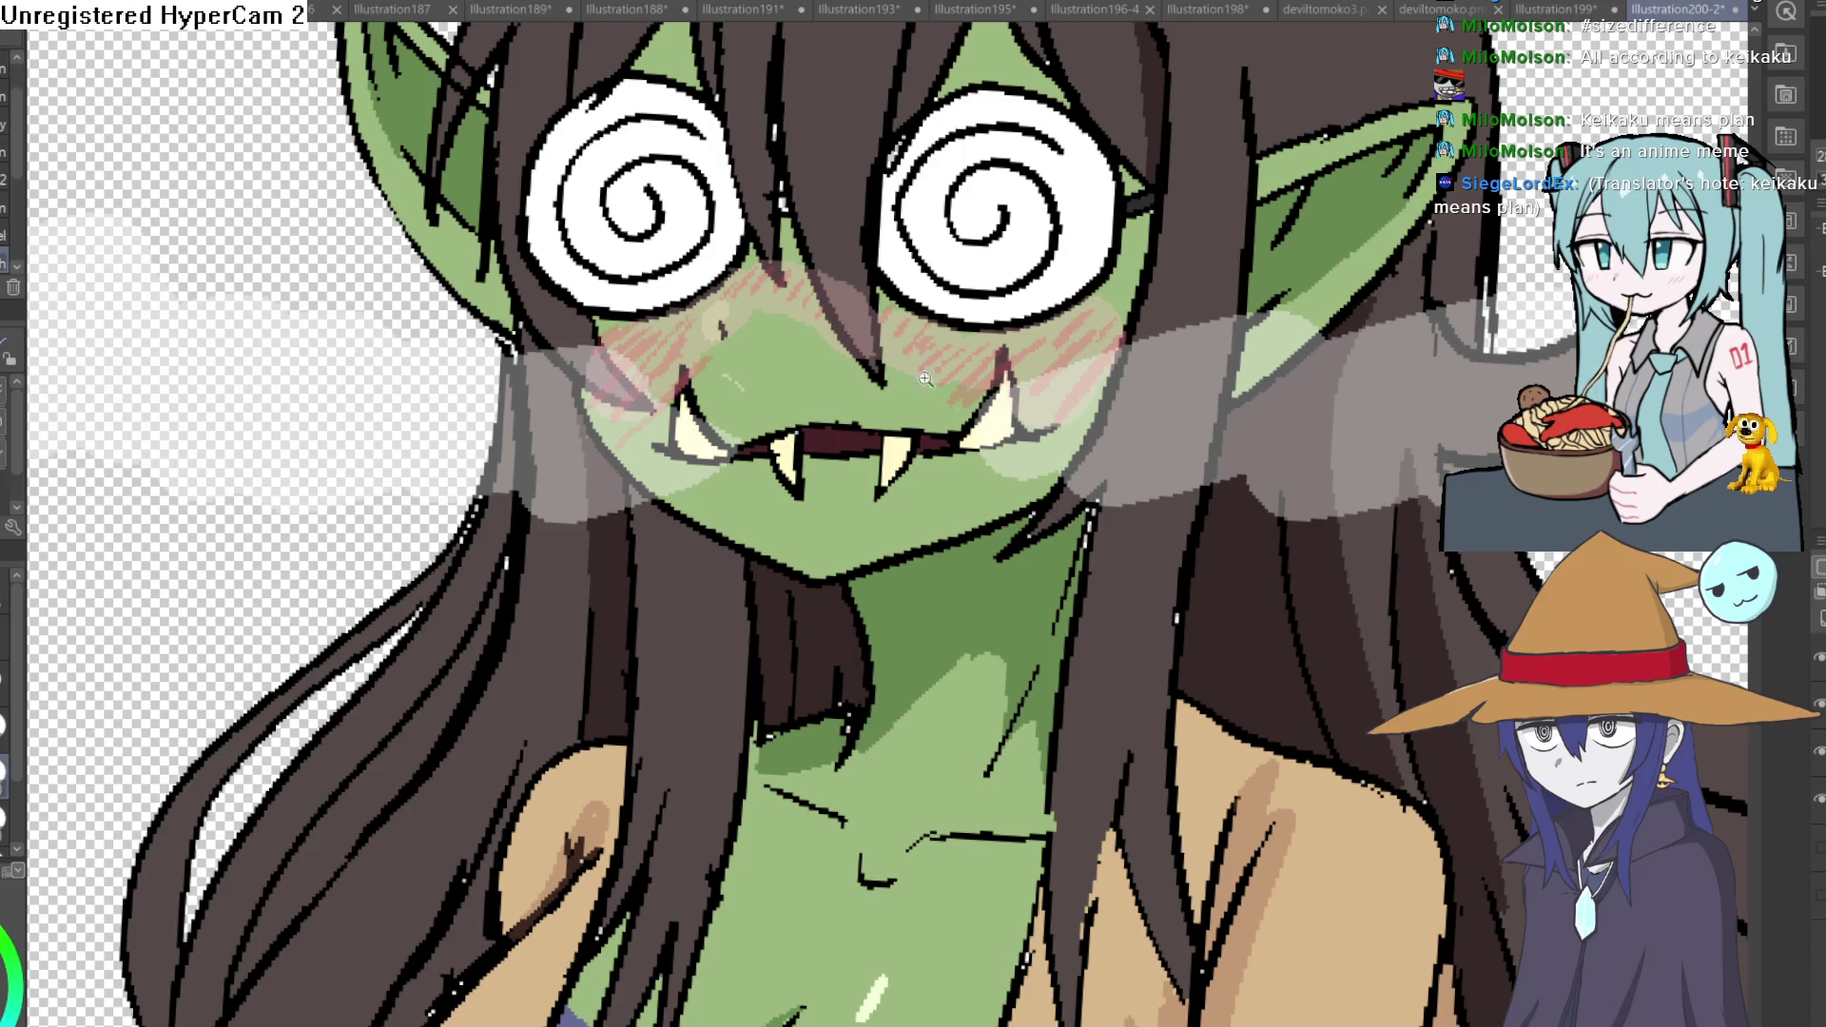
Lengthen the blue drool streaks below both fangs and carry the right one past the jaw outline.
{"action": "left_click", "coordinate": [898, 363]}
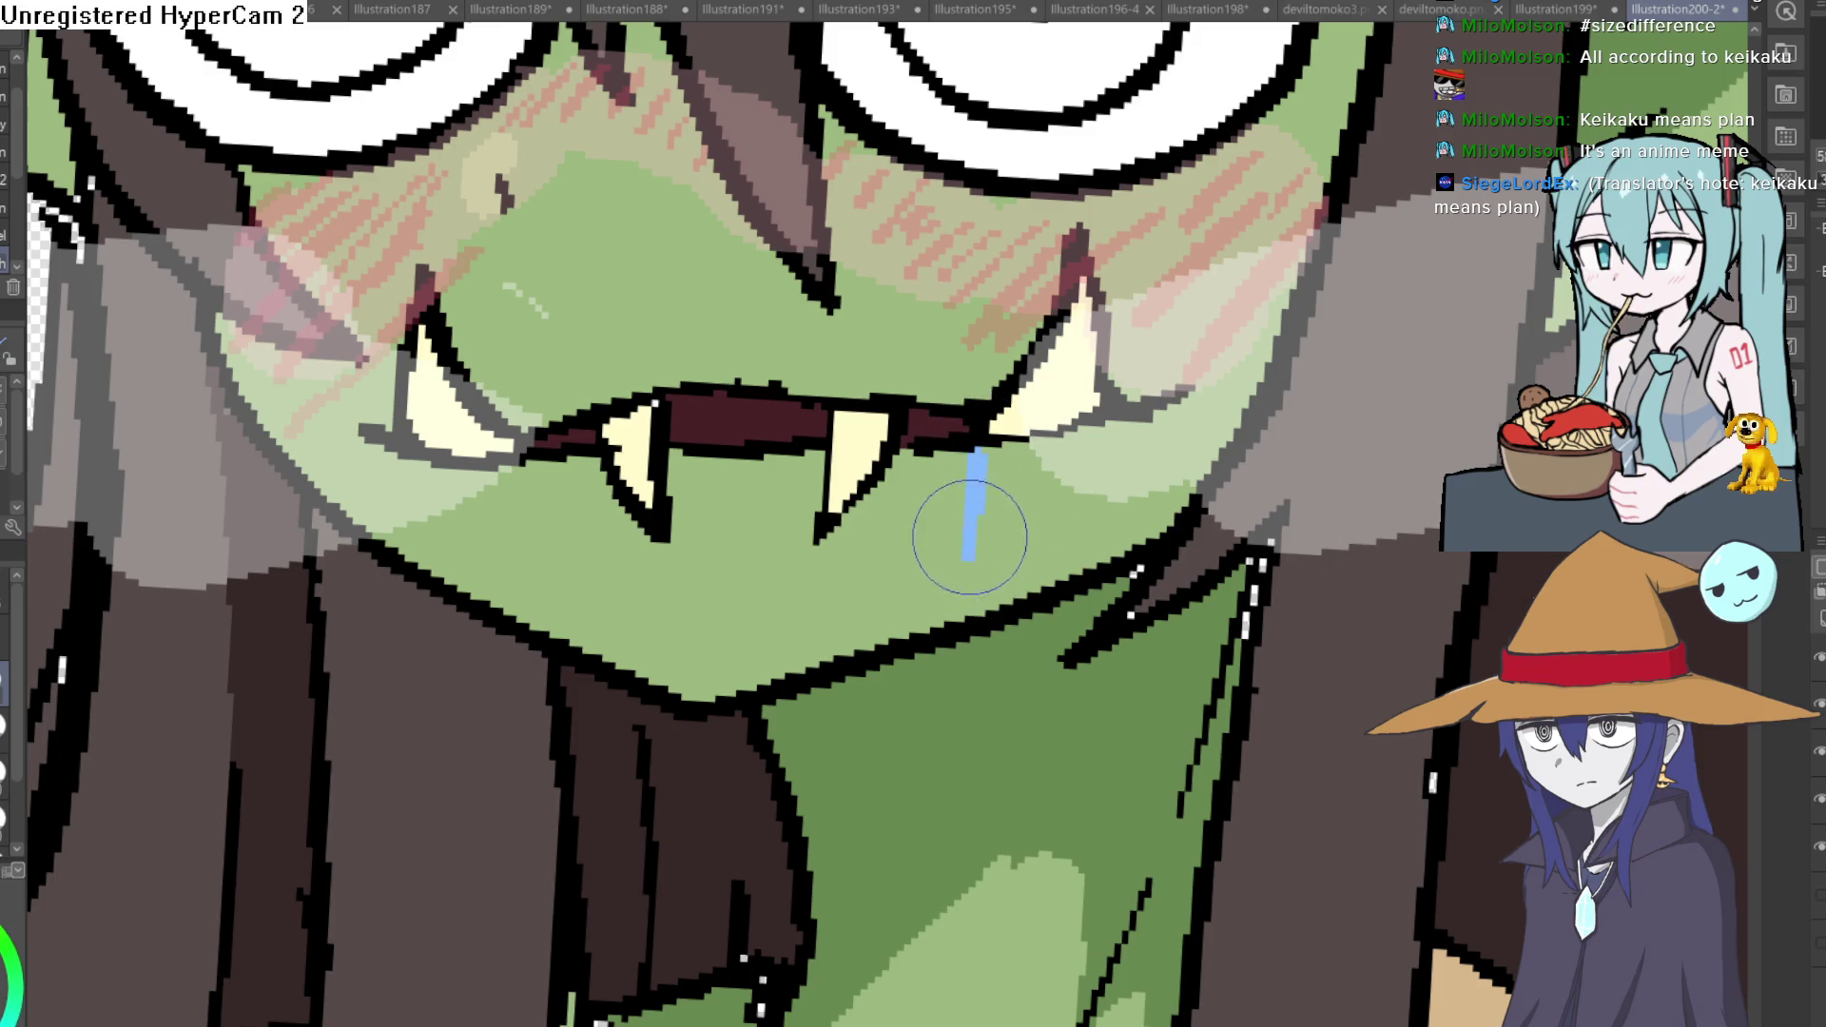
{"action": "left_click_drag", "start_coordinate": [974, 489], "coordinate": [976, 607]}
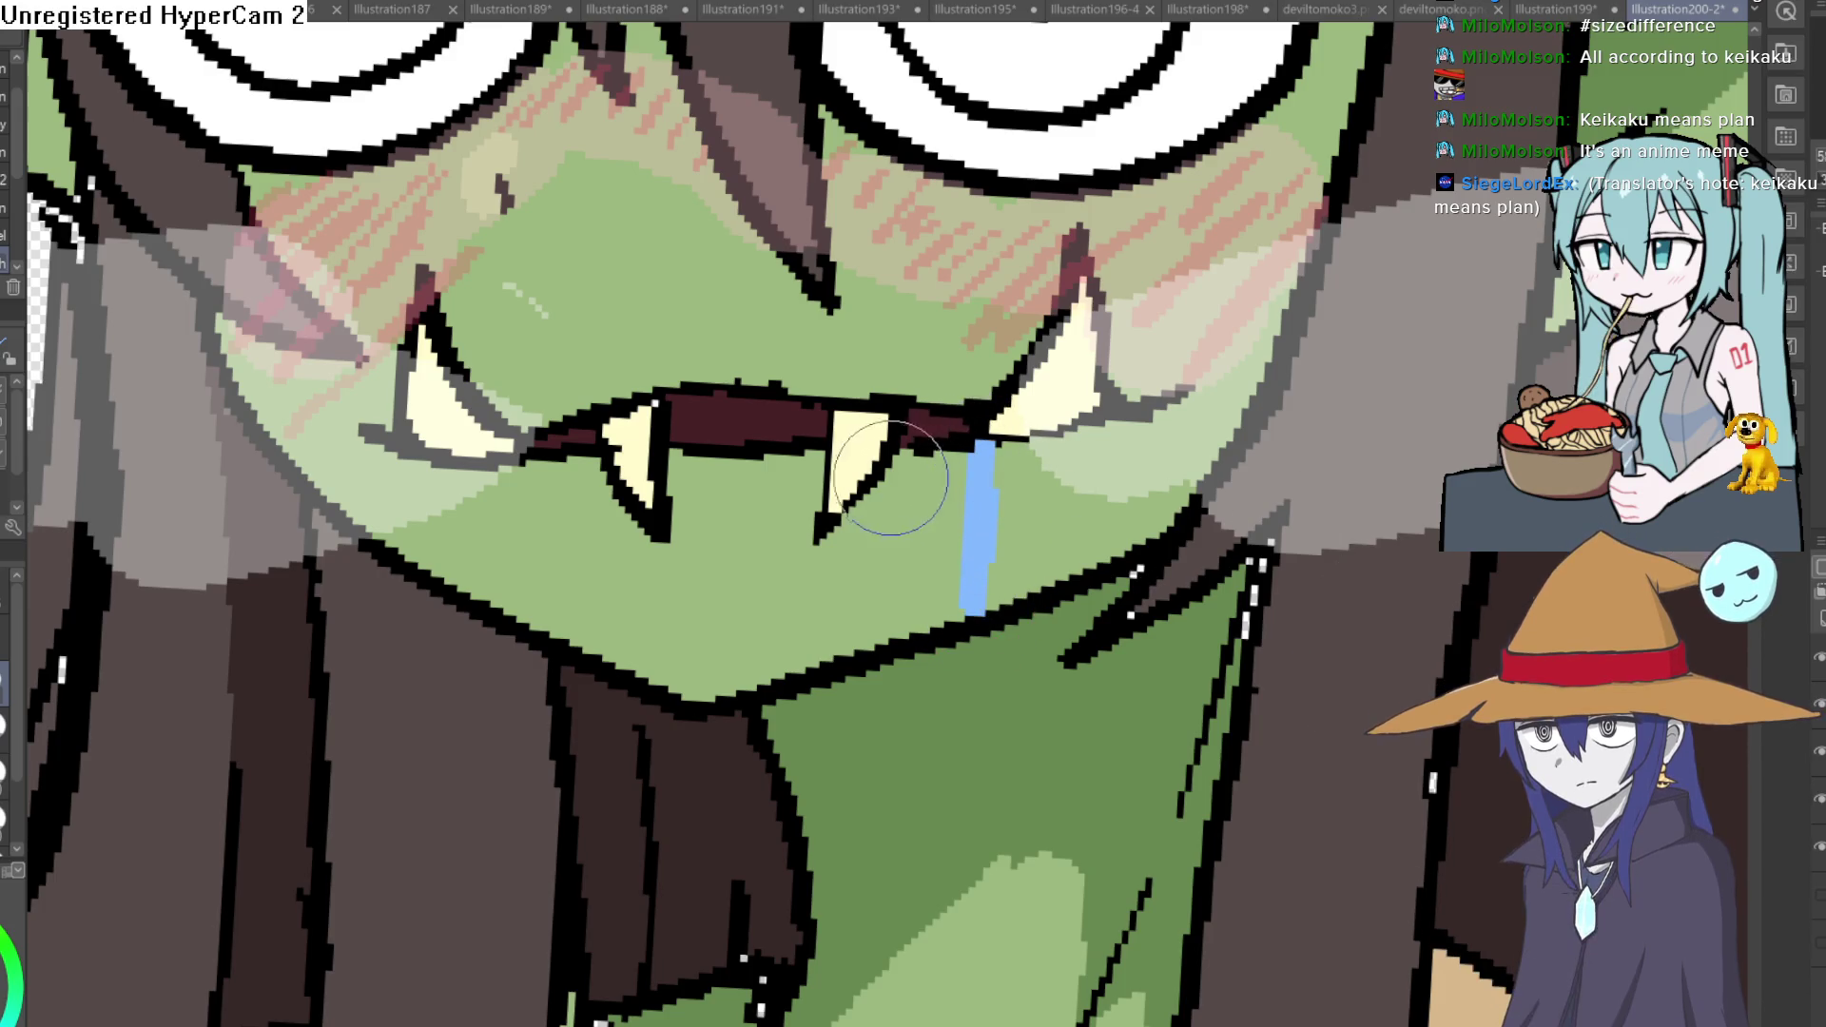
{"action": "left_click_drag", "start_coordinate": [756, 464], "coordinate": [760, 663]}
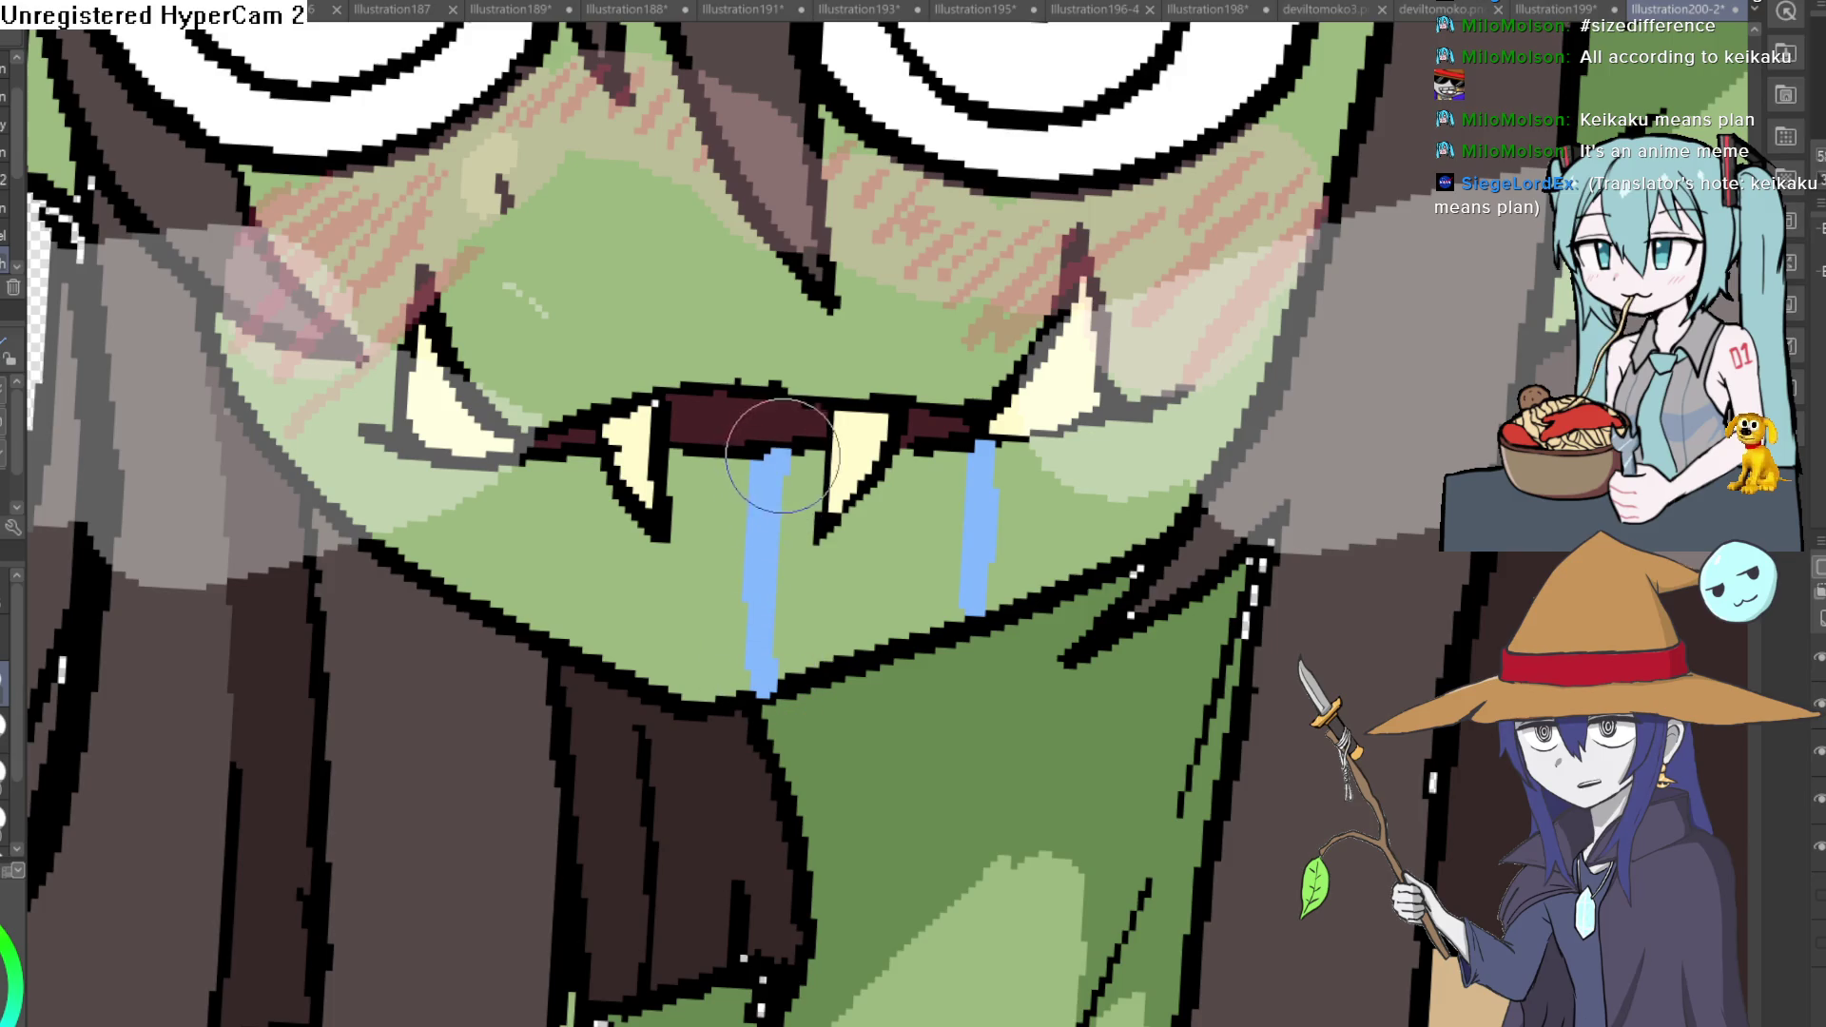
{"action": "left_click_drag", "start_coordinate": [770, 464], "coordinate": [810, 436]}
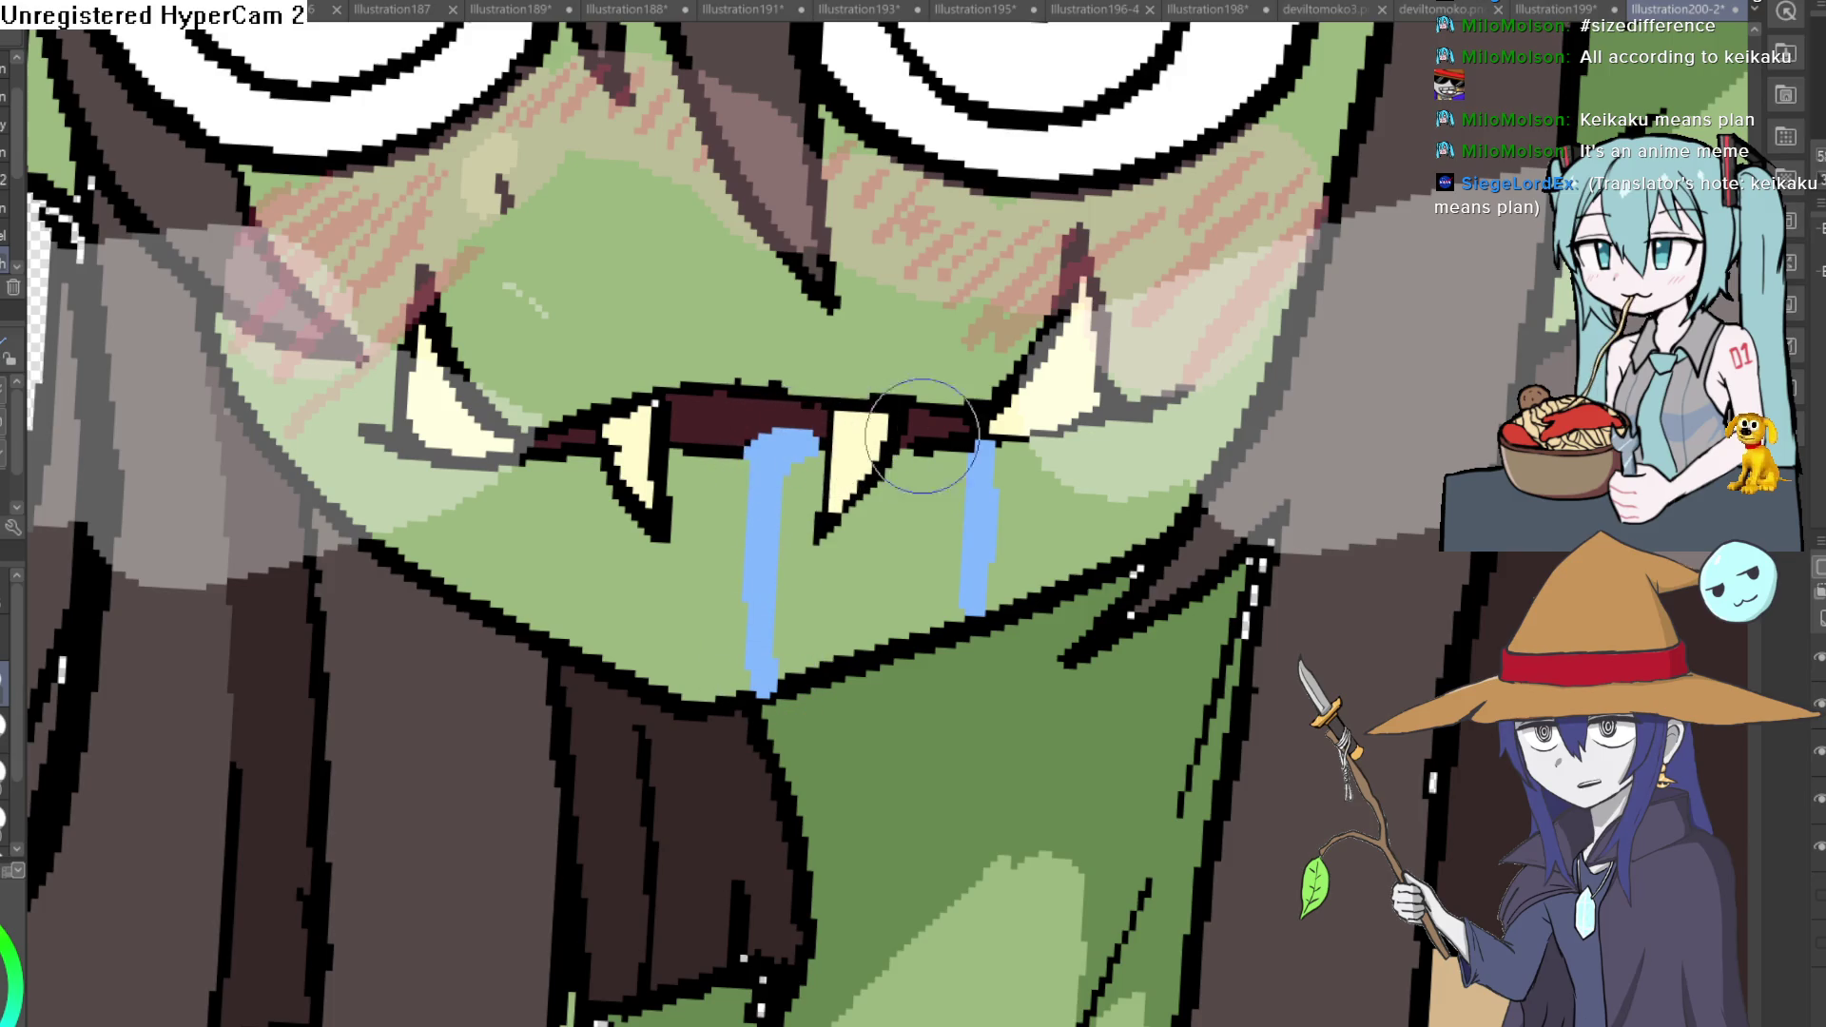
{"action": "left_click_drag", "start_coordinate": [981, 616], "coordinate": [992, 870]}
{"action": "scroll", "coordinate": [984, 599], "scroll_direction": "down", "scroll_amount": 2}
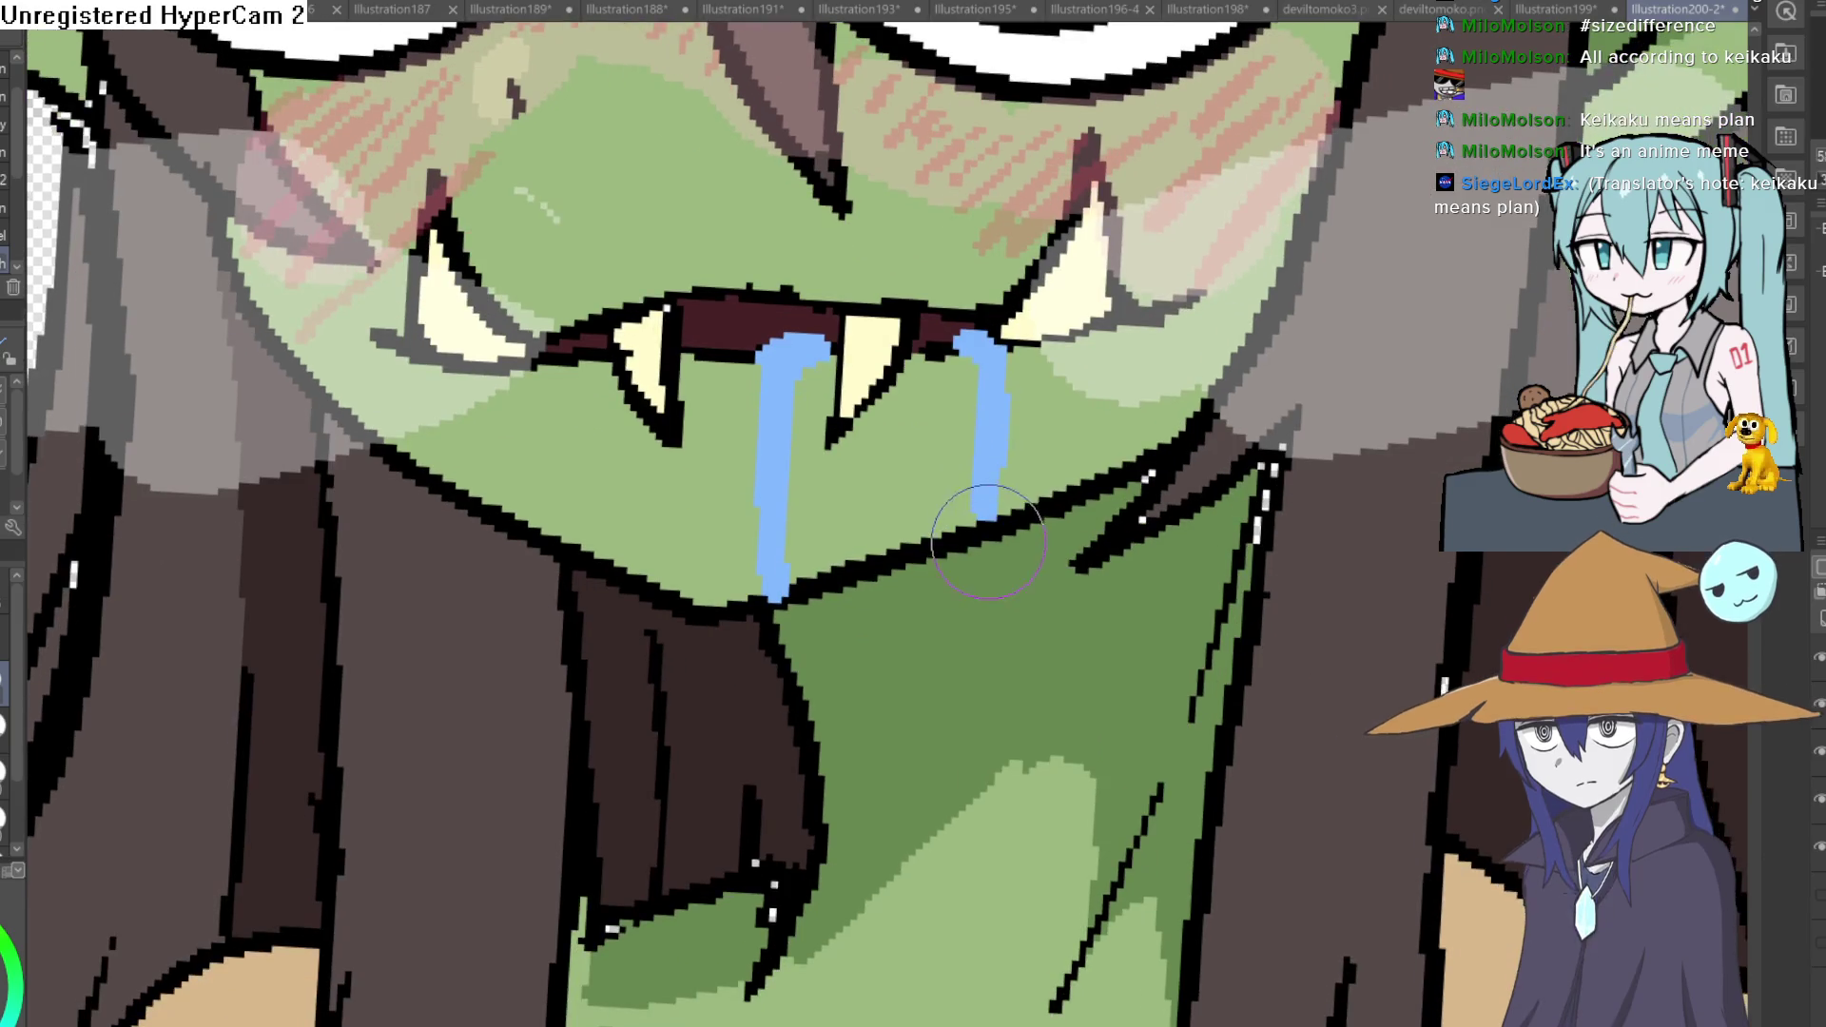
{"action": "left_click_drag", "start_coordinate": [996, 646], "coordinate": [990, 565]}
Run the left drool past the jaw, add a thin central drip and join strokes from the fangs into the drips.
{"action": "mouse_move", "coordinate": [771, 616]}
{"action": "left_mouse_down"}
{"action": "mouse_move", "coordinate": [765, 746]}
{"action": "mouse_move", "coordinate": [790, 610]}
{"action": "left_mouse_up"}
{"action": "mouse_move", "coordinate": [947, 673]}
{"action": "left_mouse_down"}
{"action": "mouse_move", "coordinate": [1084, 799]}
{"action": "mouse_move", "coordinate": [1075, 757]}
{"action": "left_mouse_up"}
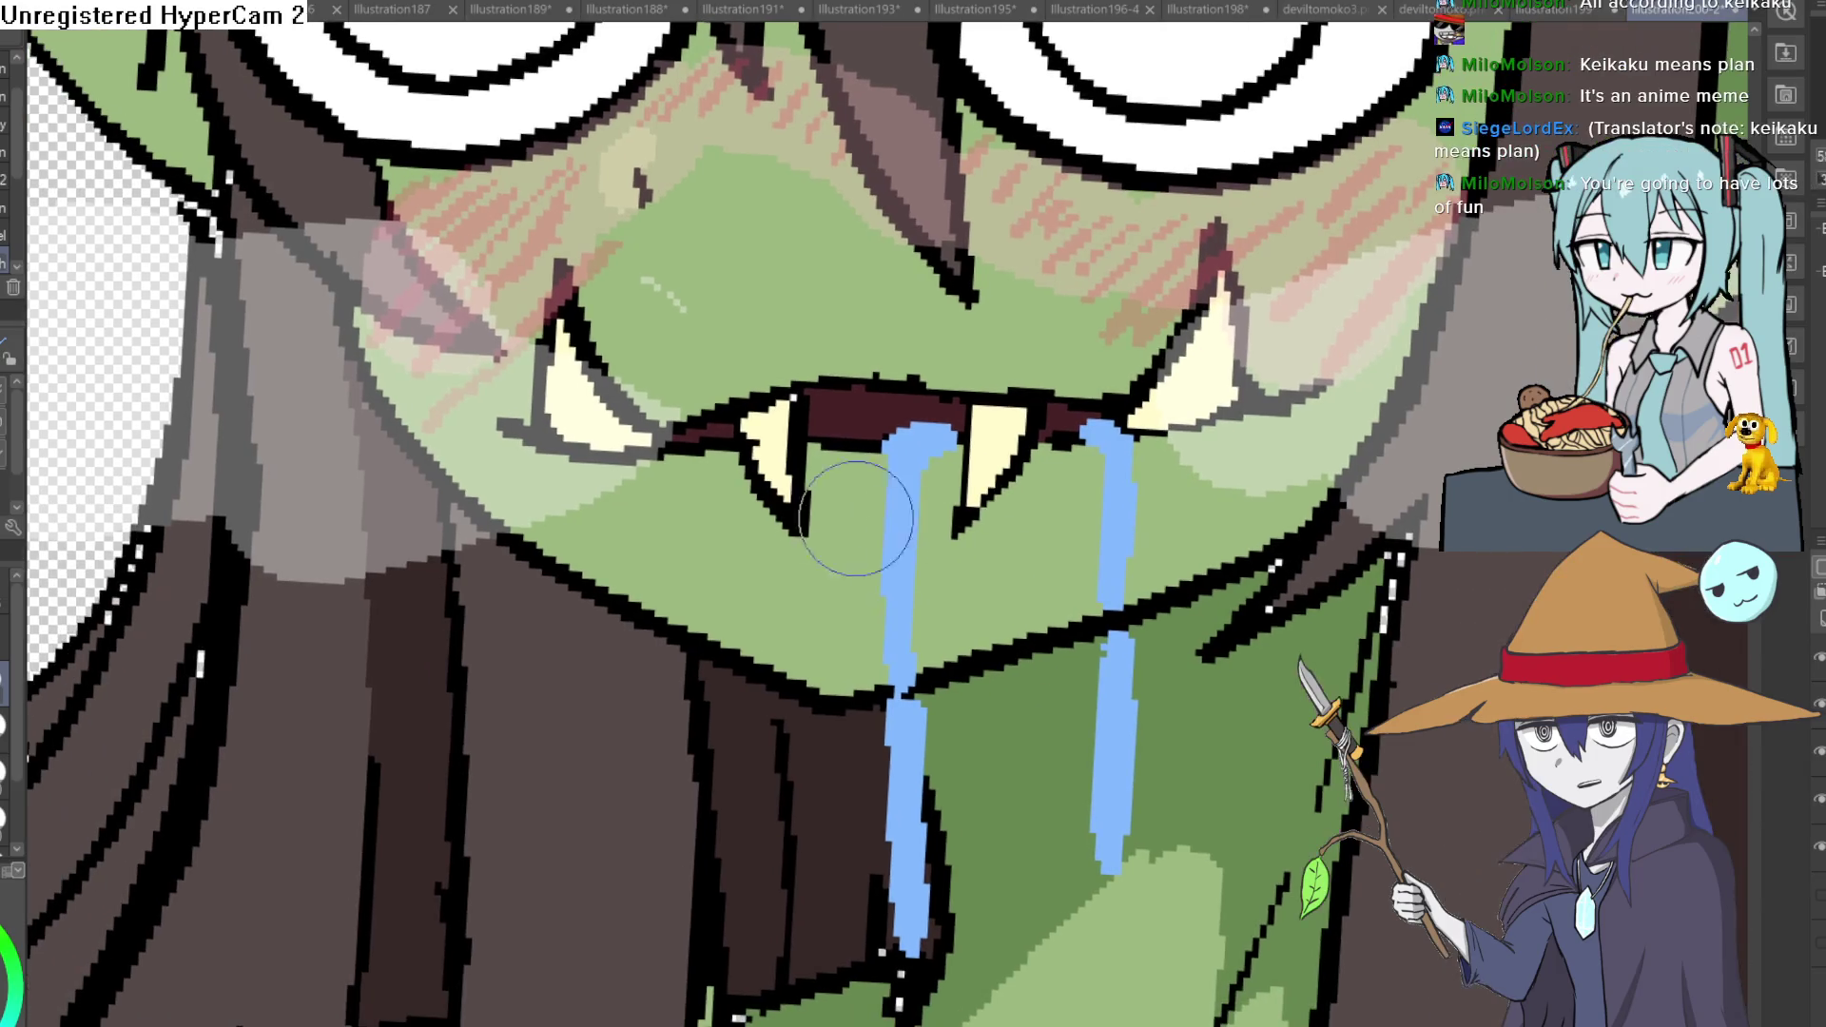
{"action": "mouse_move", "coordinate": [706, 459]}
{"action": "left_mouse_down"}
{"action": "mouse_move", "coordinate": [714, 627]}
{"action": "mouse_move", "coordinate": [721, 449]}
{"action": "left_mouse_up"}
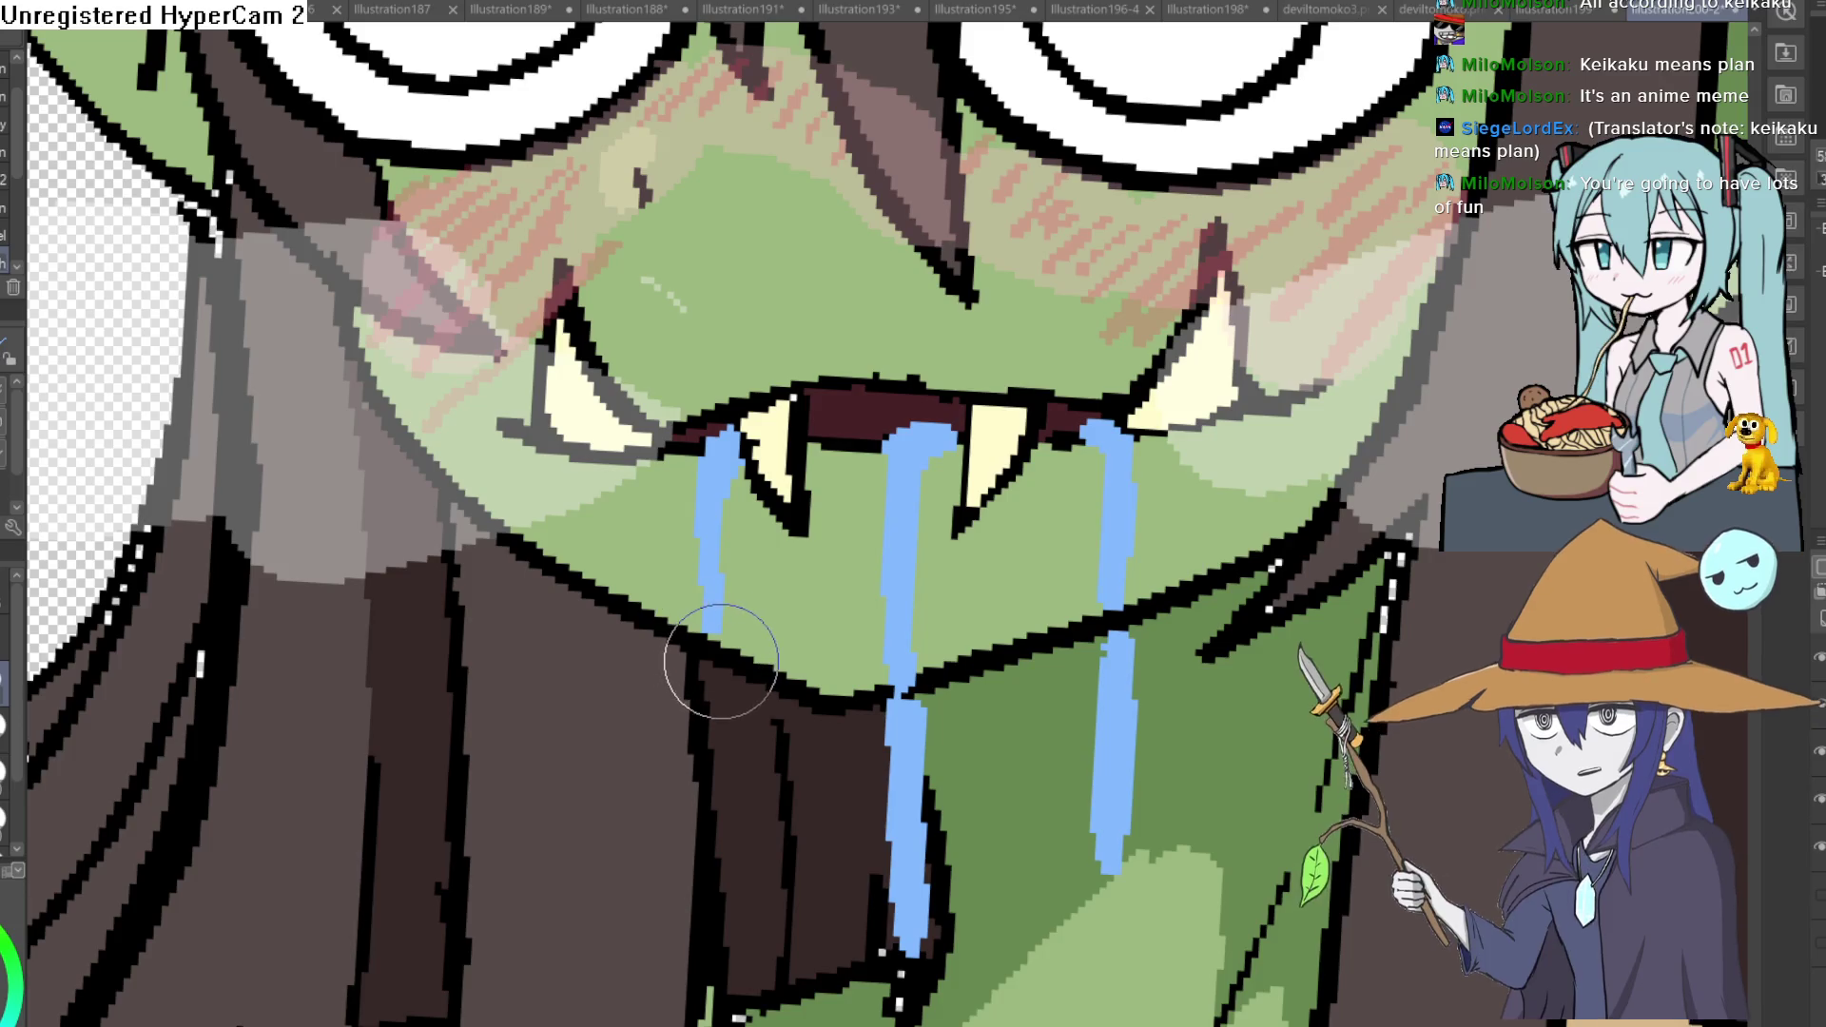
{"action": "left_click_drag", "start_coordinate": [722, 657], "coordinate": [730, 854]}
{"action": "scroll", "coordinate": [1073, 667], "scroll_direction": "down", "scroll_amount": 3}
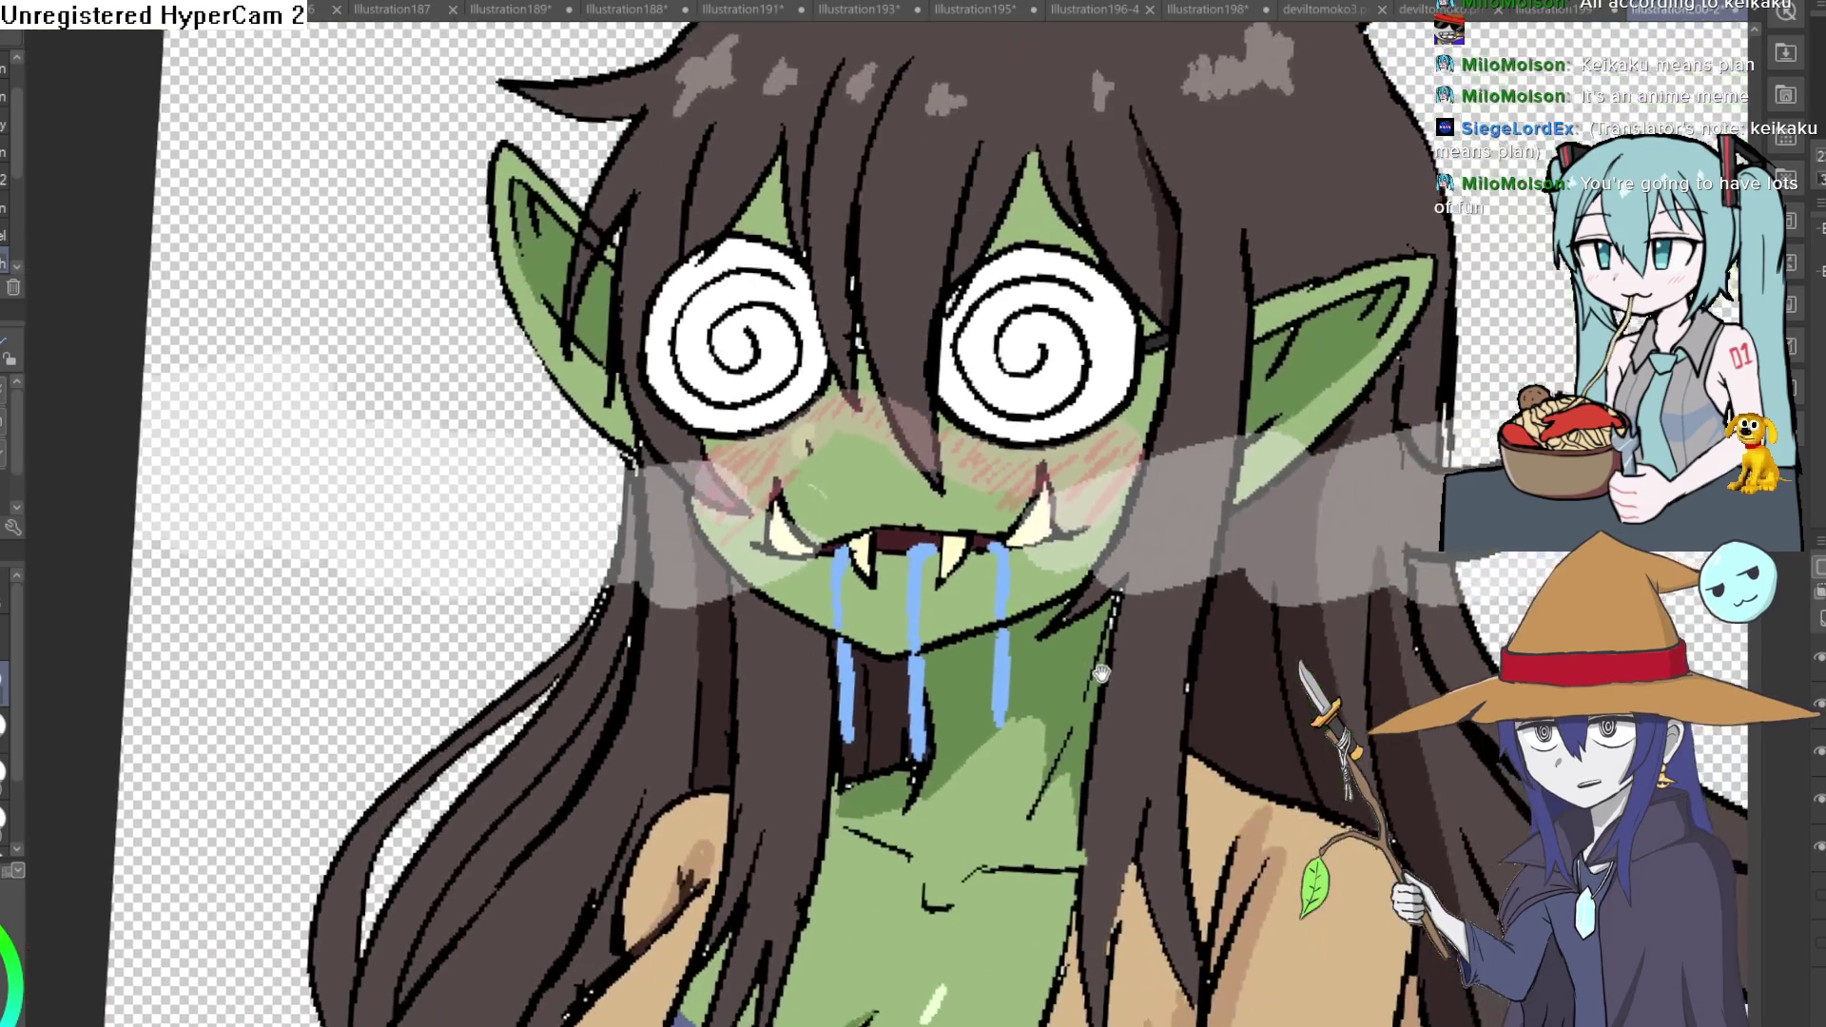
{"action": "scroll", "coordinate": [1074, 666], "scroll_direction": "up", "scroll_amount": 3}
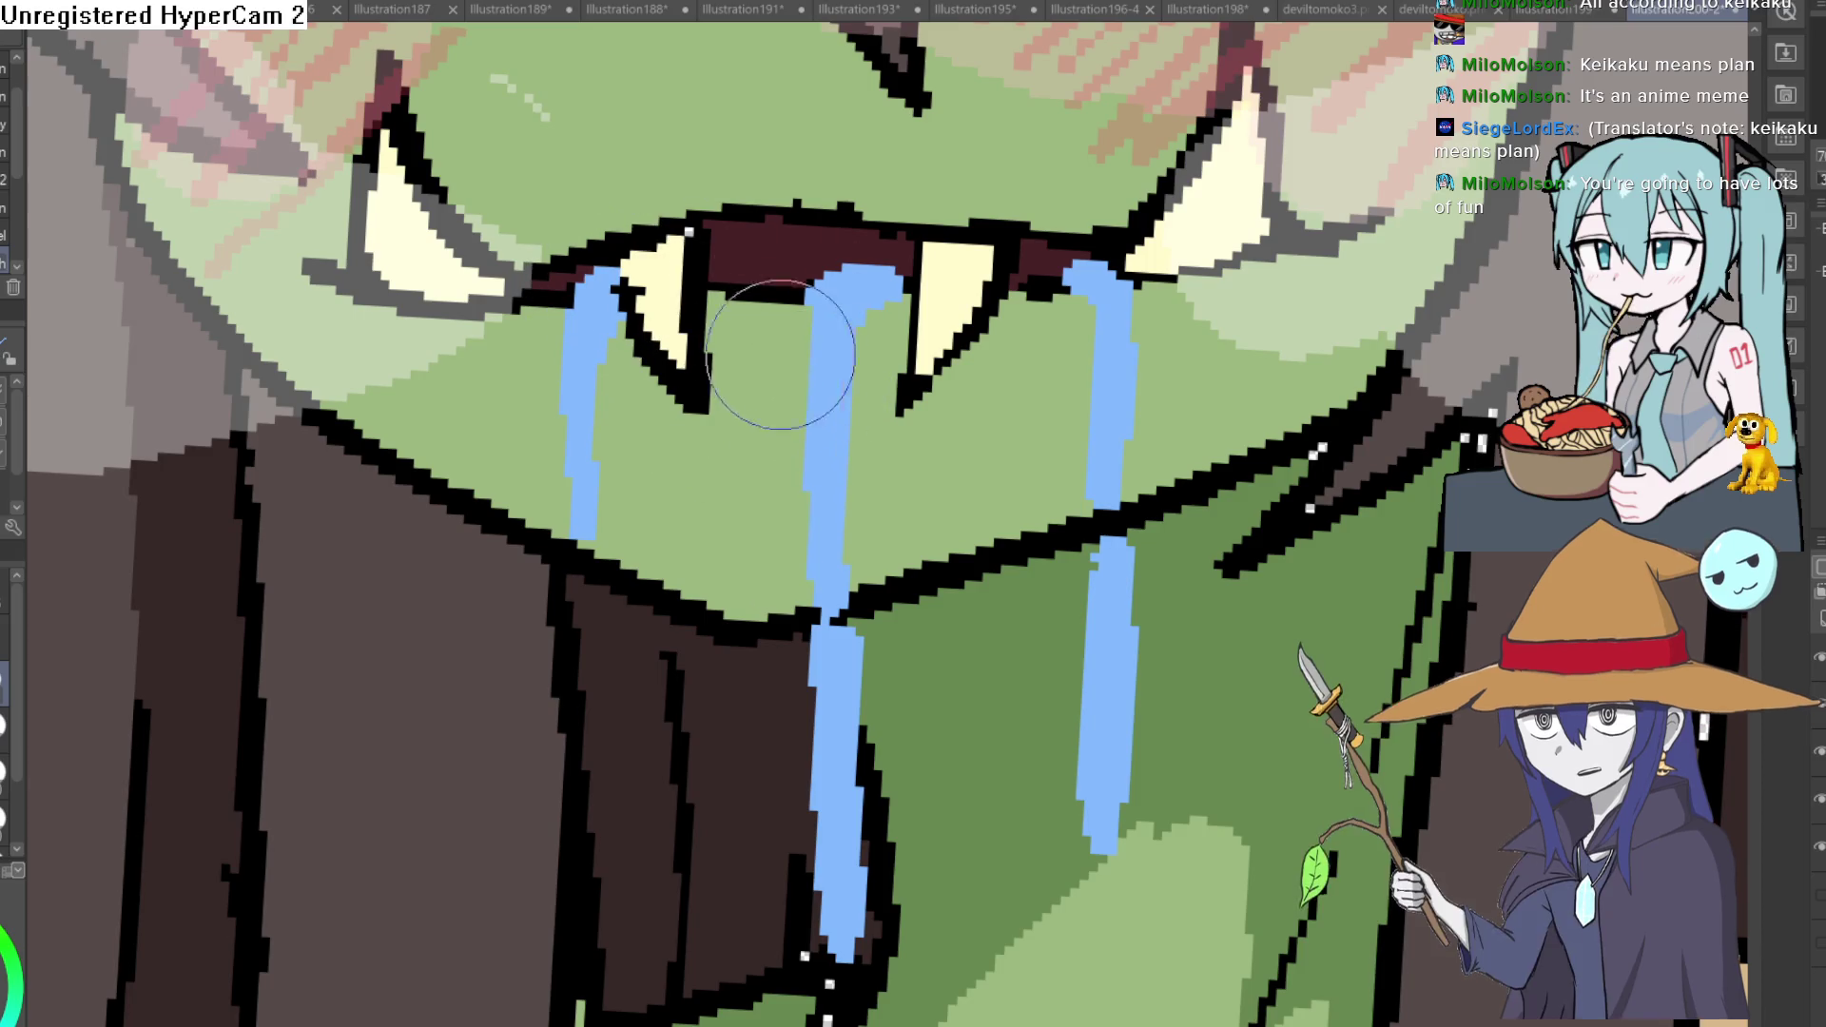
{"action": "left_click_drag", "start_coordinate": [721, 285], "coordinate": [806, 378]}
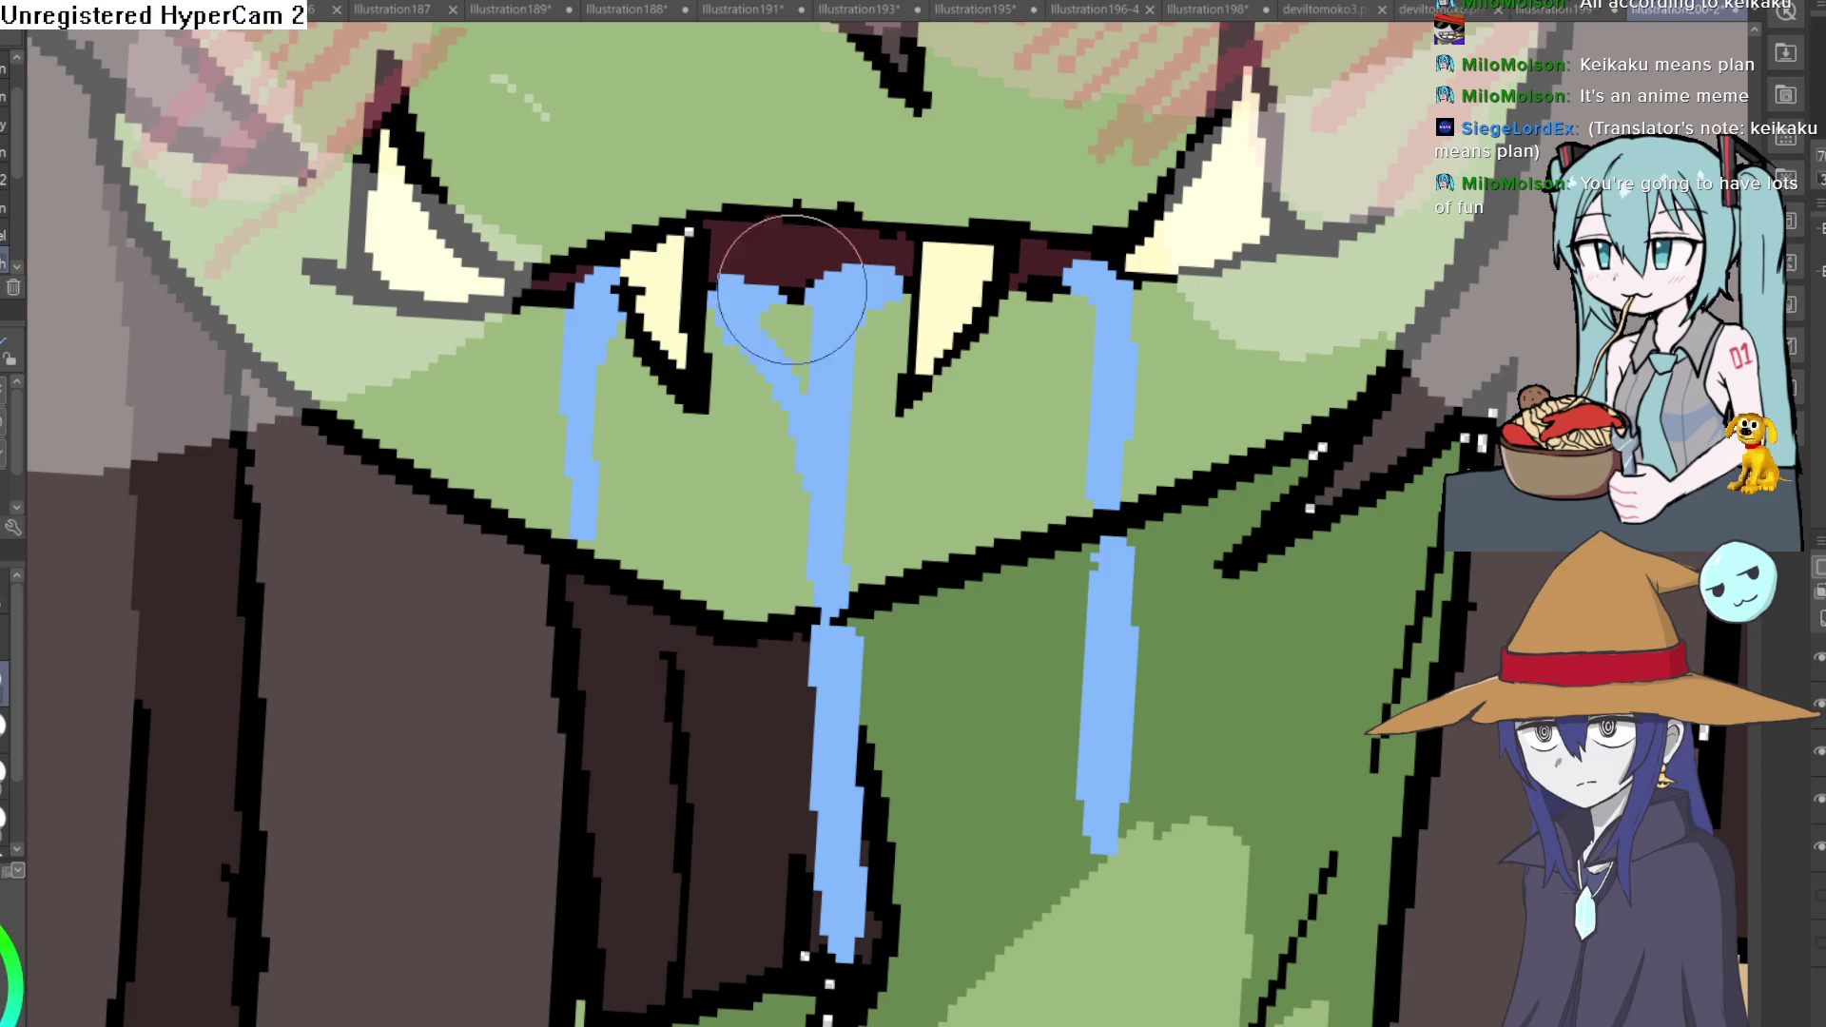
{"action": "mouse_move", "coordinate": [998, 273]}
{"action": "left_mouse_down"}
{"action": "mouse_move", "coordinate": [1063, 332]}
{"action": "mouse_move", "coordinate": [1142, 305]}
{"action": "mouse_move", "coordinate": [1300, 421]}
{"action": "left_mouse_up"}
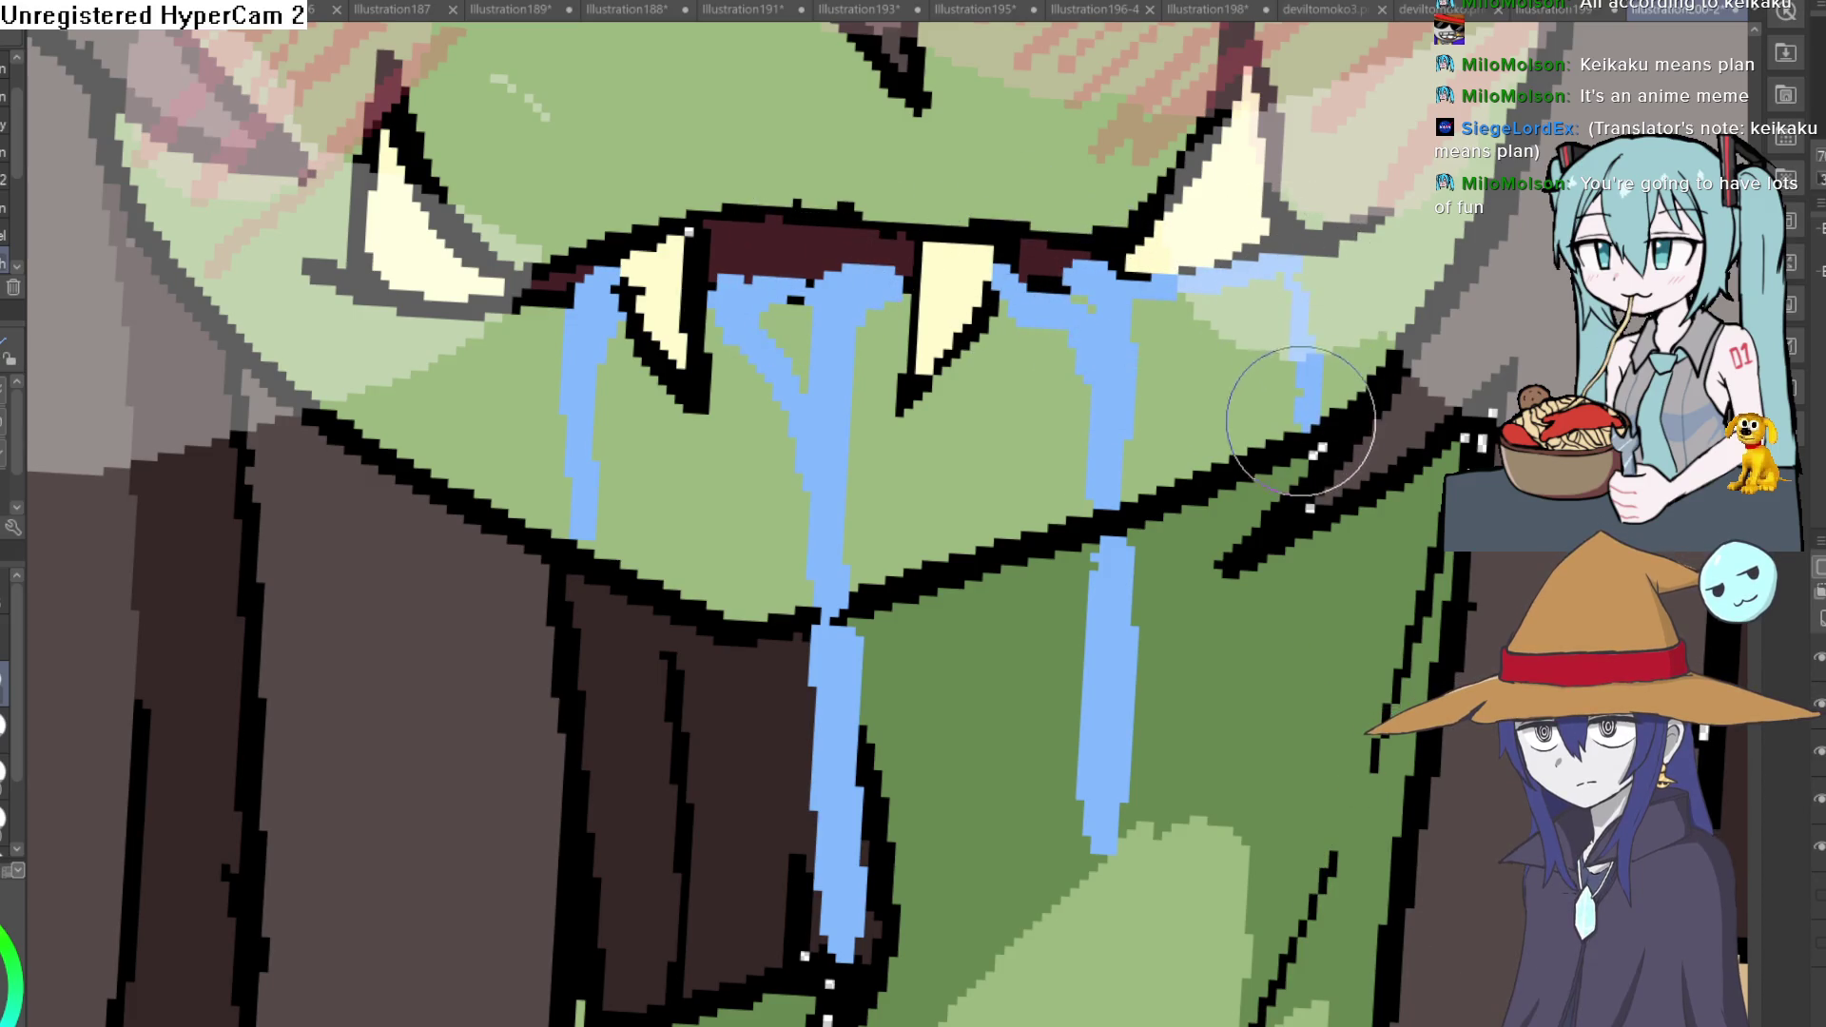
{"action": "scroll", "coordinate": [1301, 421], "scroll_direction": "down", "scroll_amount": 3}
{"action": "scroll", "coordinate": [999, 565], "scroll_direction": "up", "scroll_amount": 1}
{"action": "scroll", "coordinate": [998, 566], "scroll_direction": "up", "scroll_amount": 2}
Remove the stray central drip and paint green skin back over the drip below the jawline.
{"action": "mouse_move", "coordinate": [998, 565]}
{"action": "left_mouse_down"}
{"action": "mouse_move", "coordinate": [985, 657]}
{"action": "mouse_move", "coordinate": [946, 700]}
{"action": "left_mouse_up"}
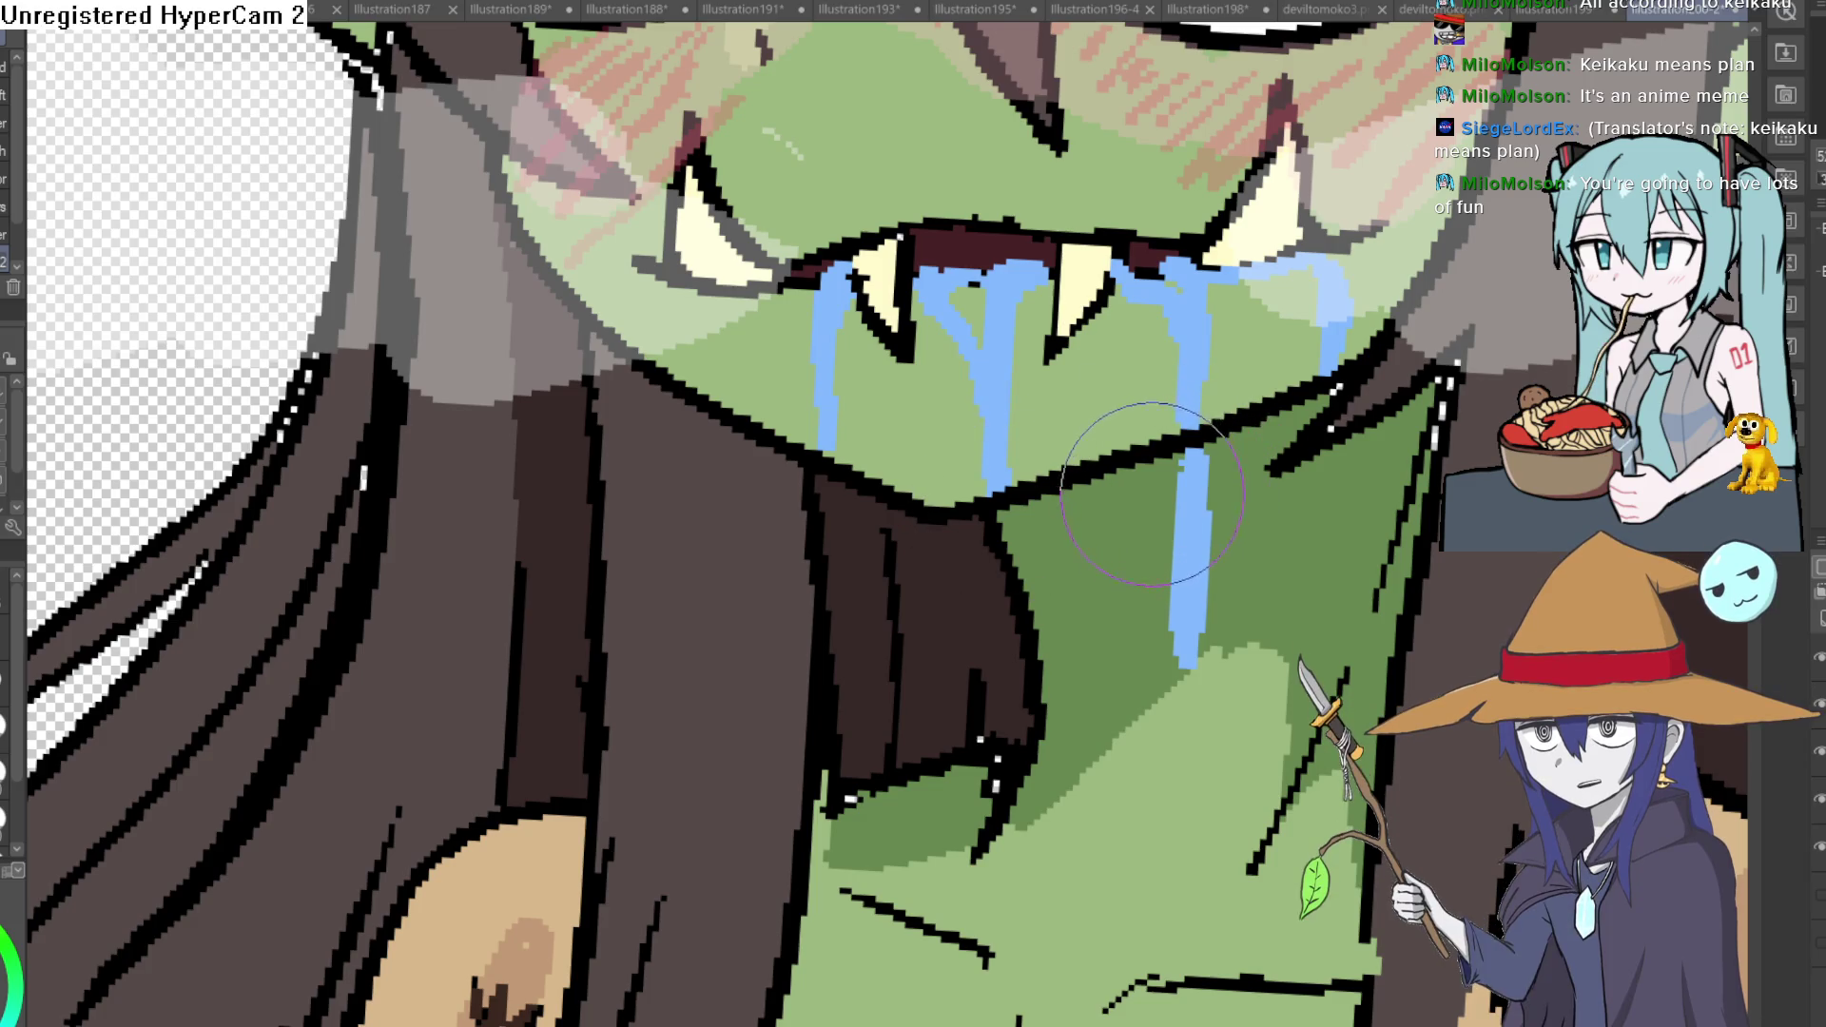
{"action": "left_click_drag", "start_coordinate": [1191, 650], "coordinate": [1189, 499]}
{"action": "scroll", "coordinate": [1203, 460], "scroll_direction": "down", "scroll_amount": 5}
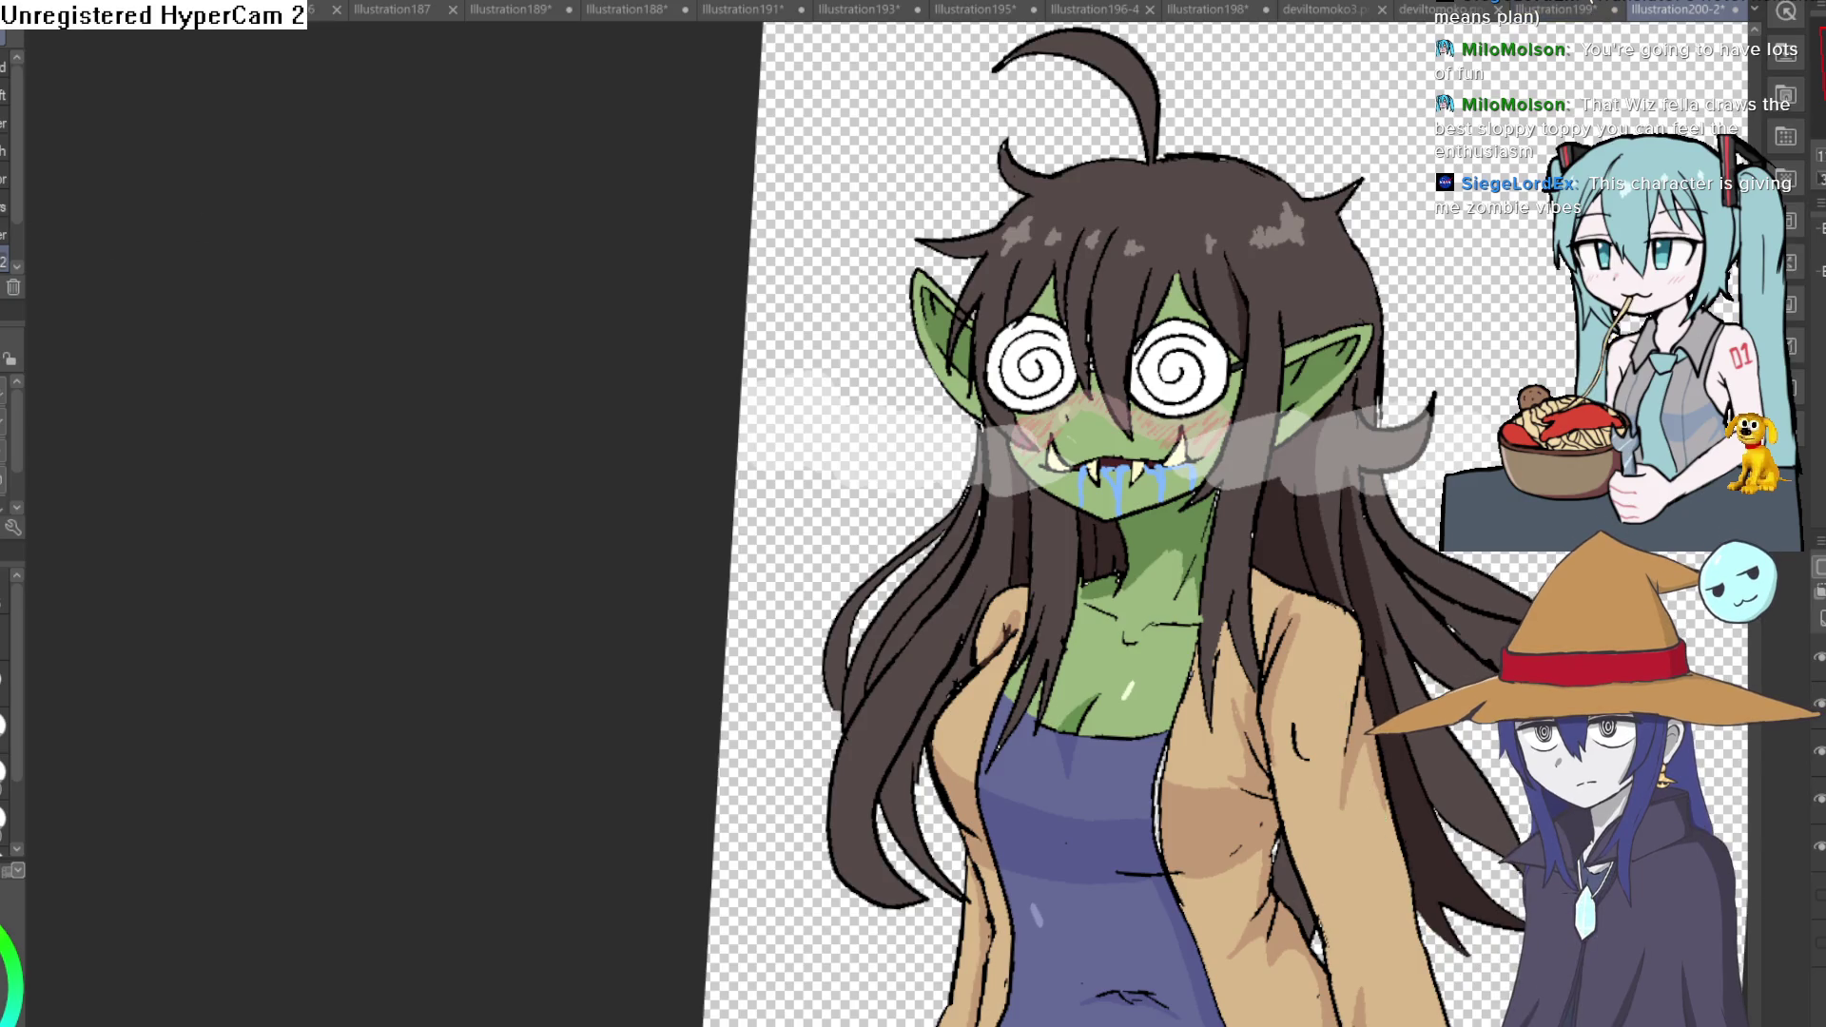
{"action": "scroll", "coordinate": [1141, 449], "scroll_direction": "up", "scroll_amount": 5}
Trace blue drool along the jawline, hang a vertical drip from it and stroke a light-blue highlight down one drip.
{"action": "mouse_move", "coordinate": [870, 513]}
{"action": "left_mouse_down"}
{"action": "mouse_move", "coordinate": [1085, 696]}
{"action": "mouse_move", "coordinate": [1534, 570]}
{"action": "mouse_move", "coordinate": [1277, 549]}
{"action": "mouse_move", "coordinate": [1198, 728]}
{"action": "left_mouse_up"}
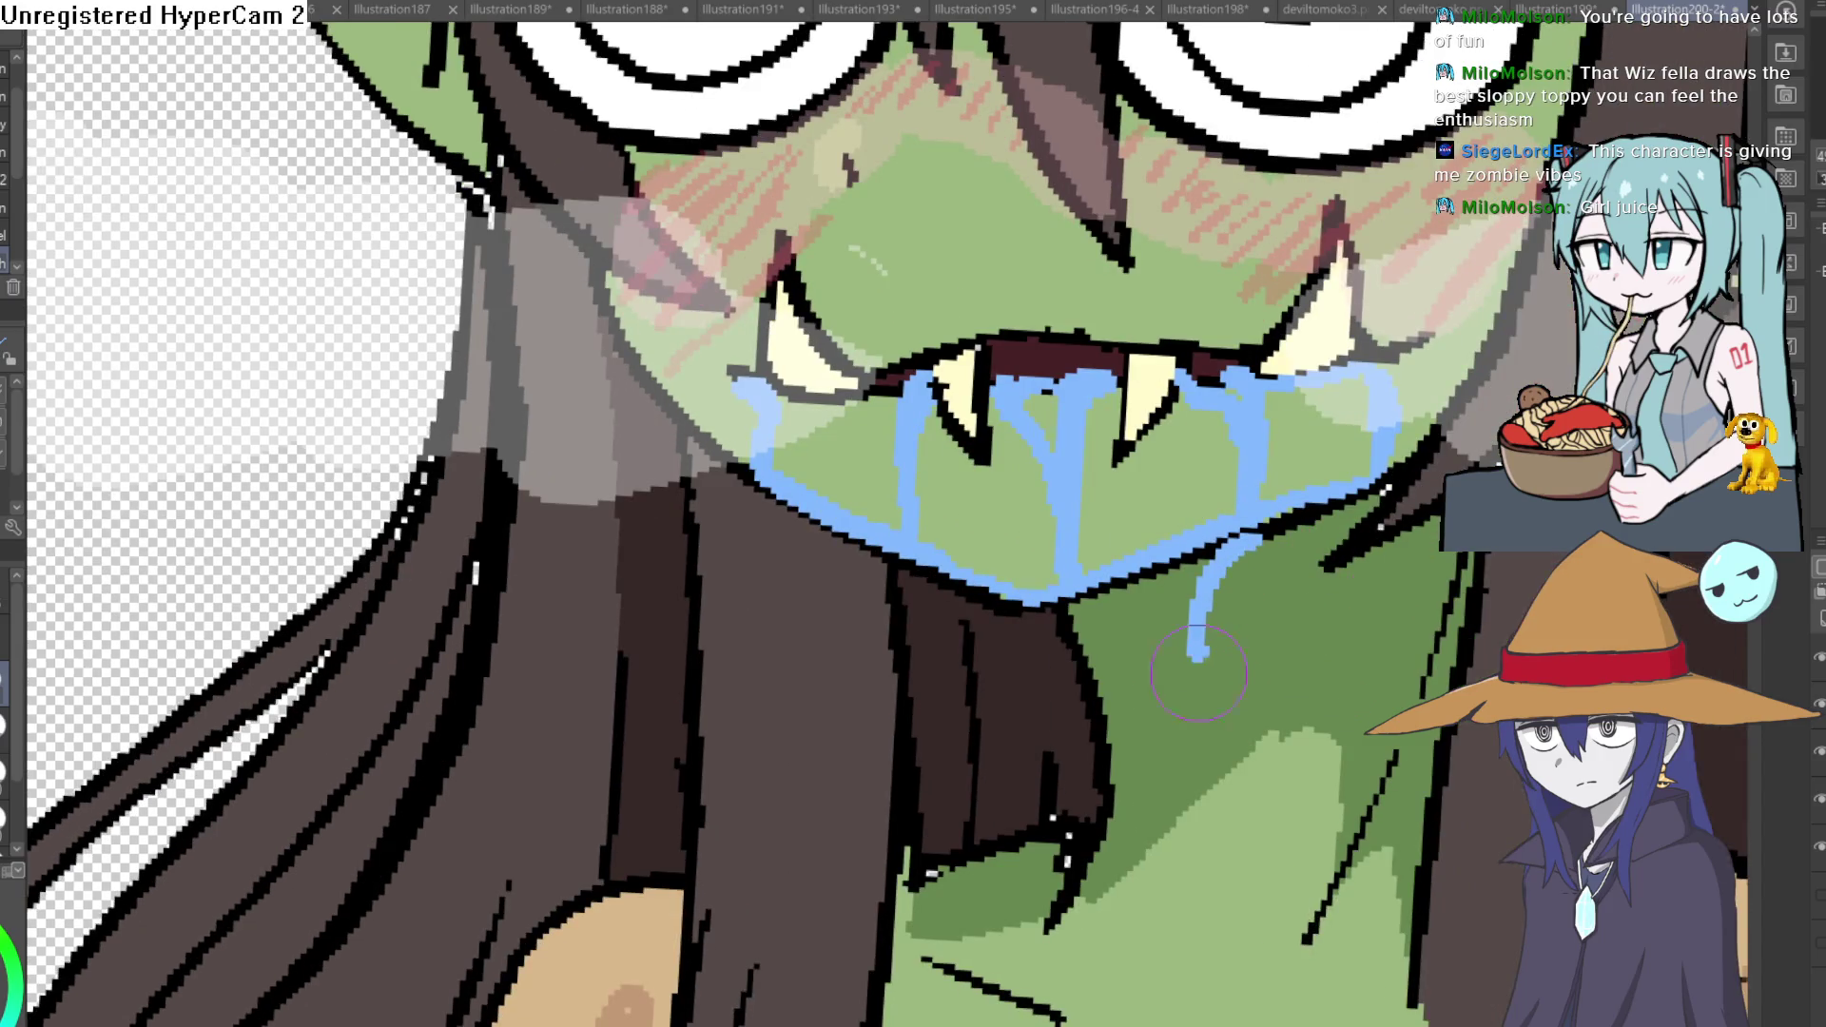
{"action": "scroll", "coordinate": [1244, 569], "scroll_direction": "down", "scroll_amount": 2}
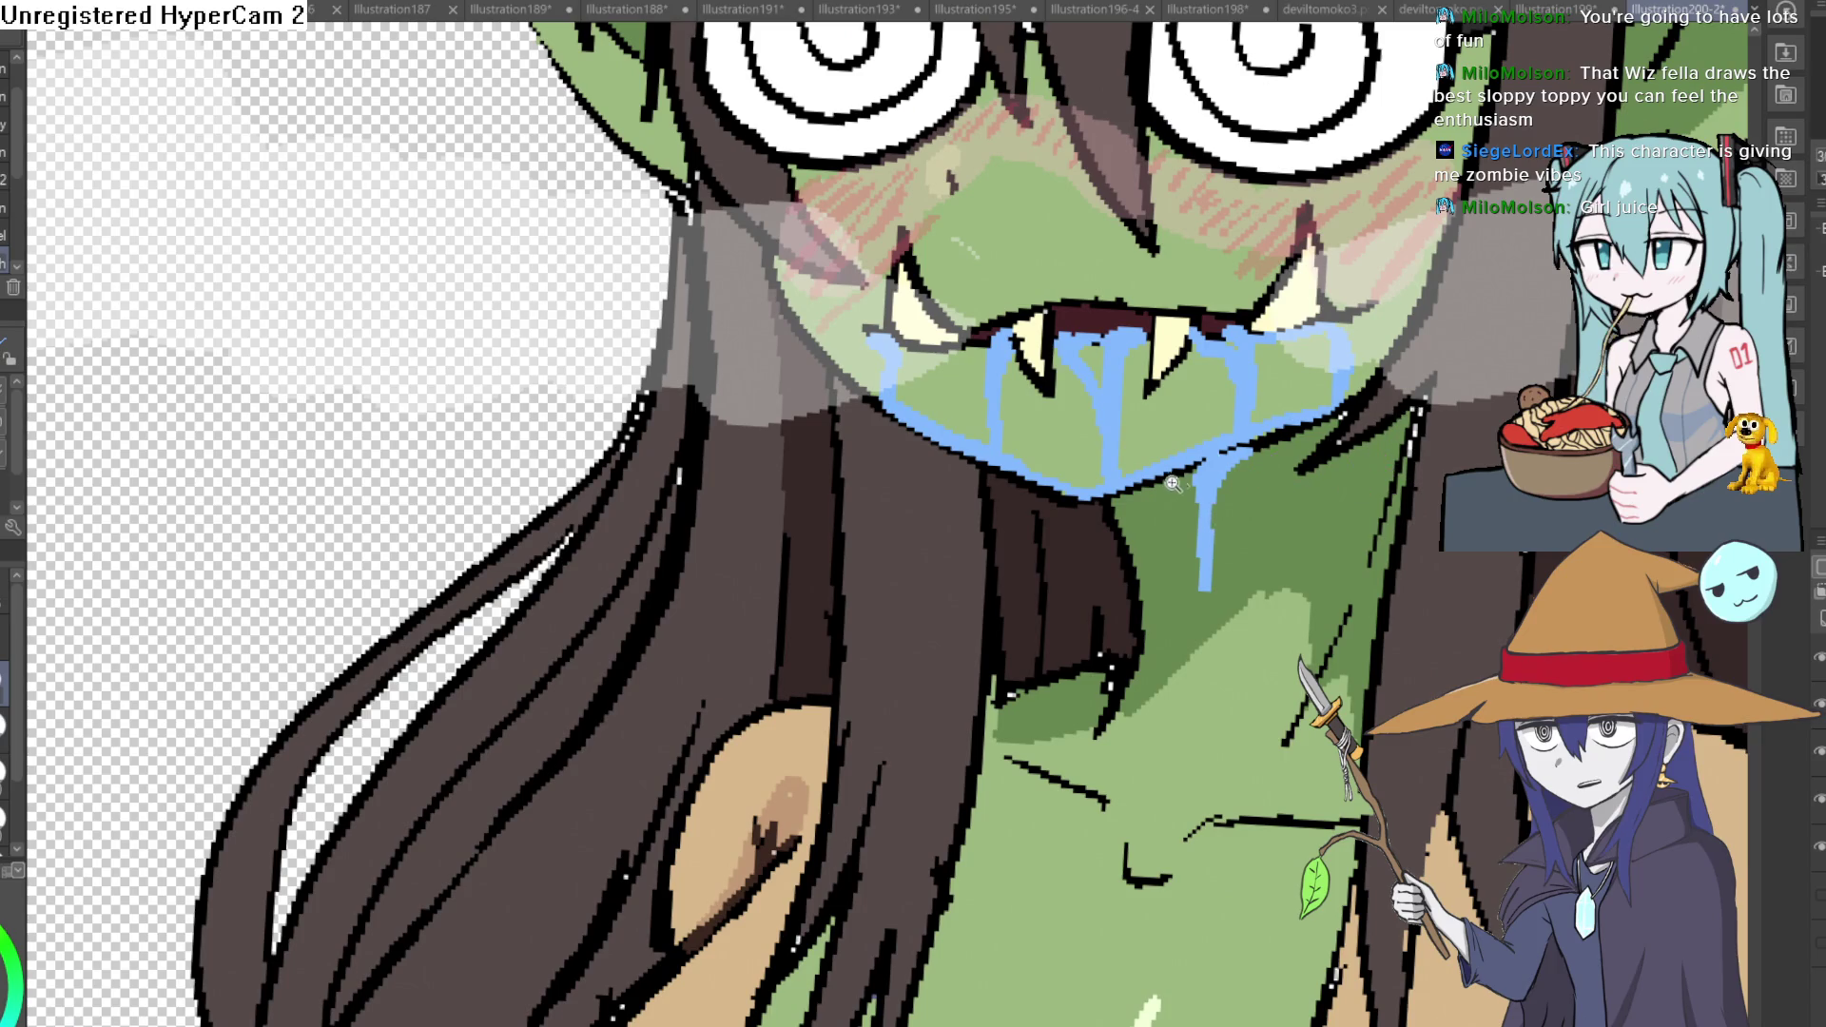
{"action": "scroll", "coordinate": [1179, 481], "scroll_direction": "up", "scroll_amount": 3}
{"action": "left_click_drag", "start_coordinate": [979, 518], "coordinate": [985, 763]}
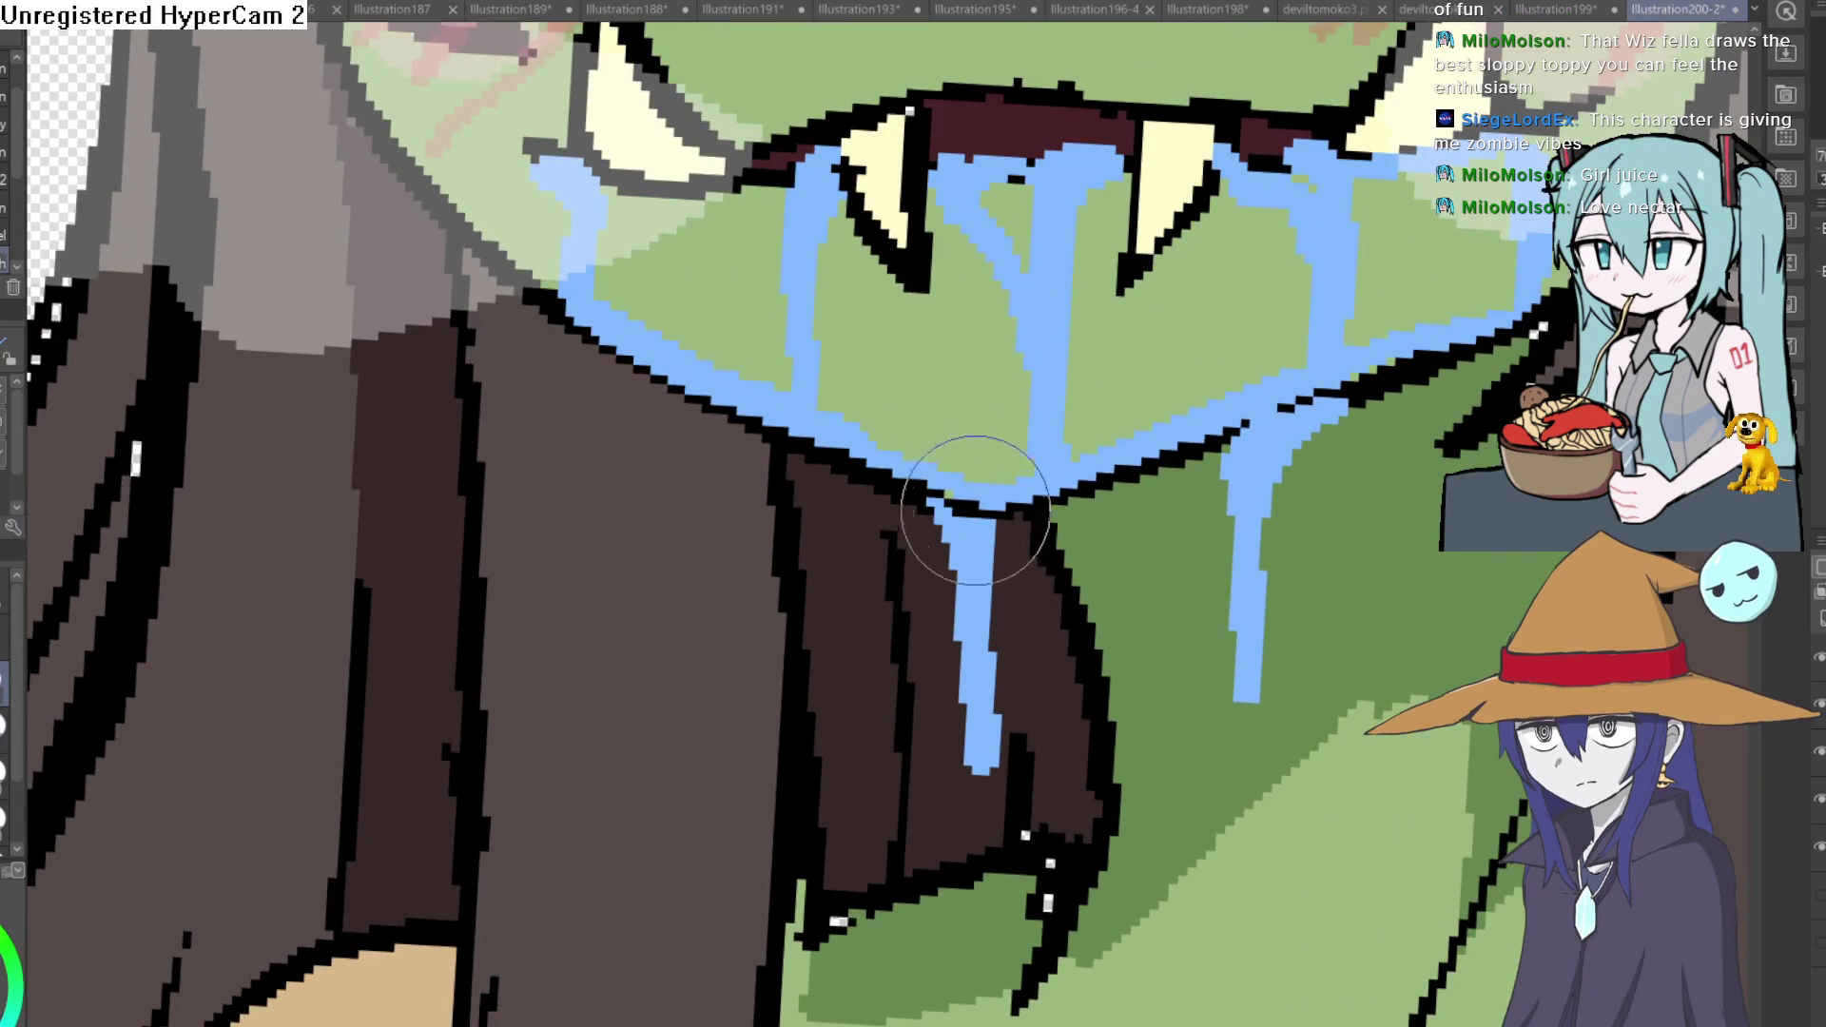
{"action": "scroll", "coordinate": [974, 509], "scroll_direction": "down", "scroll_amount": 3}
{"action": "scroll", "coordinate": [1141, 404], "scroll_direction": "up", "scroll_amount": 3}
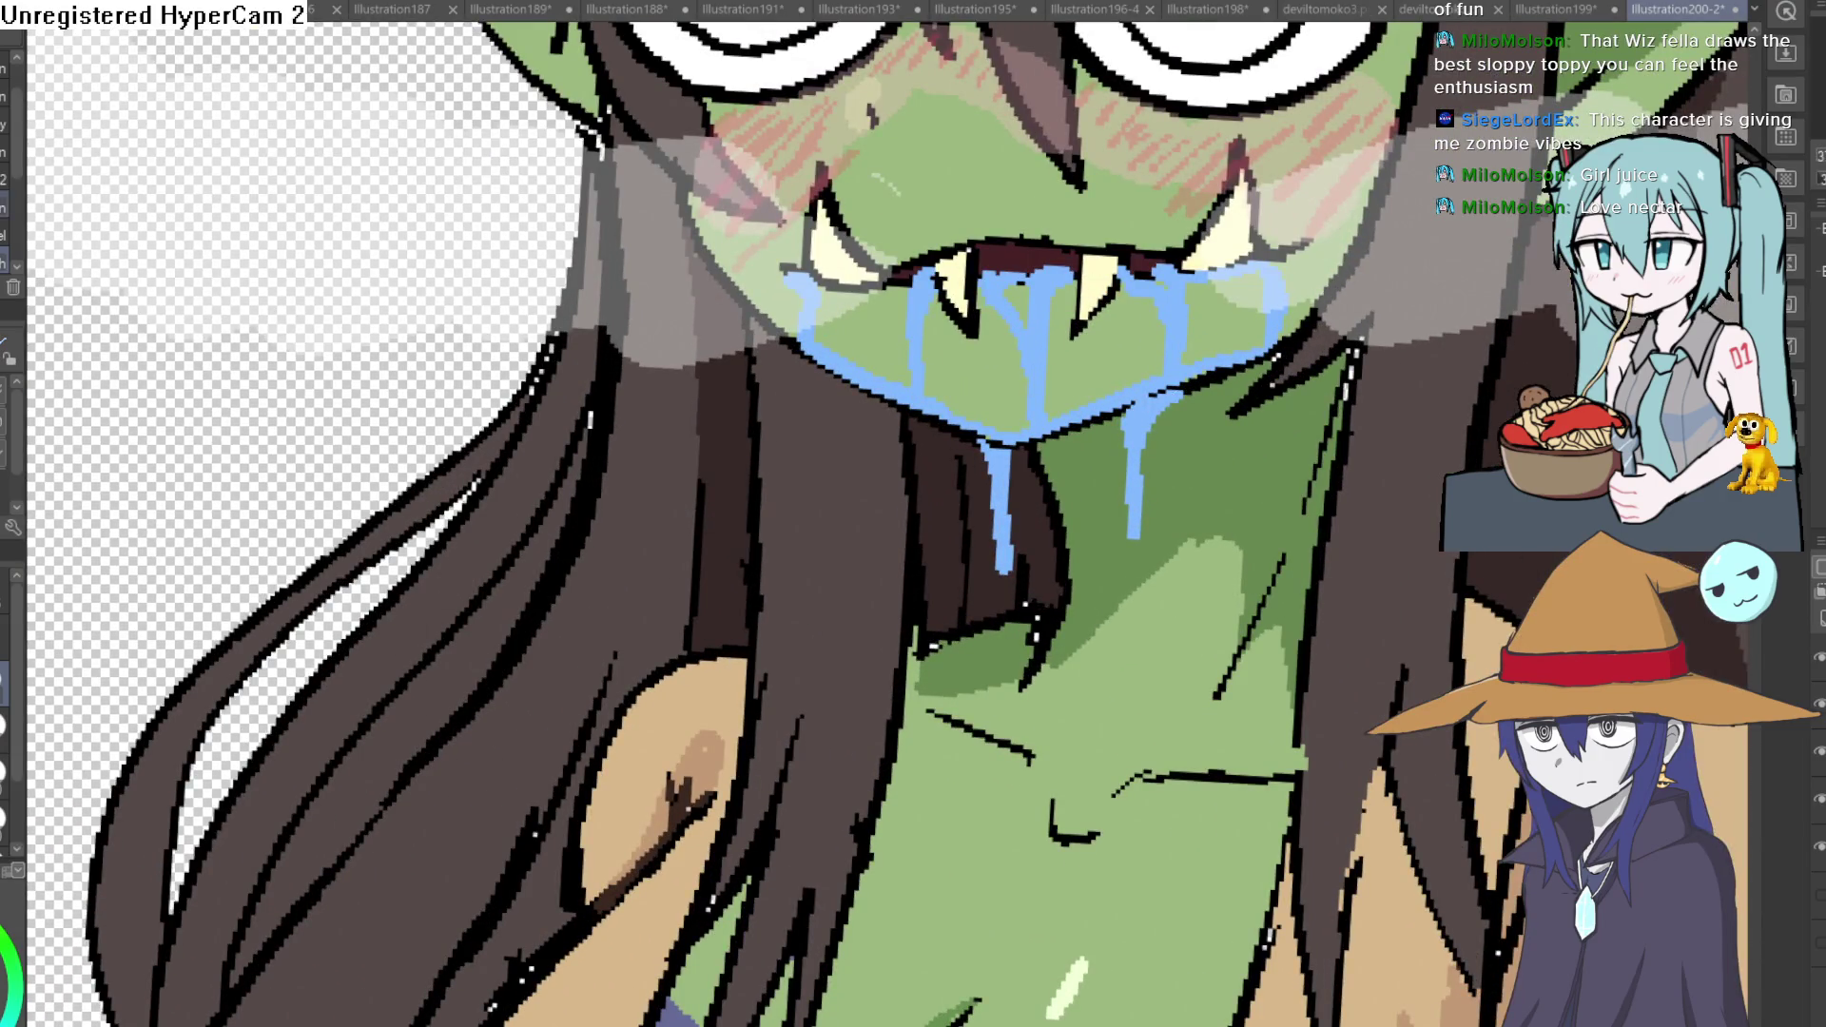
{"action": "scroll", "coordinate": [1123, 350], "scroll_direction": "up", "scroll_amount": 1}
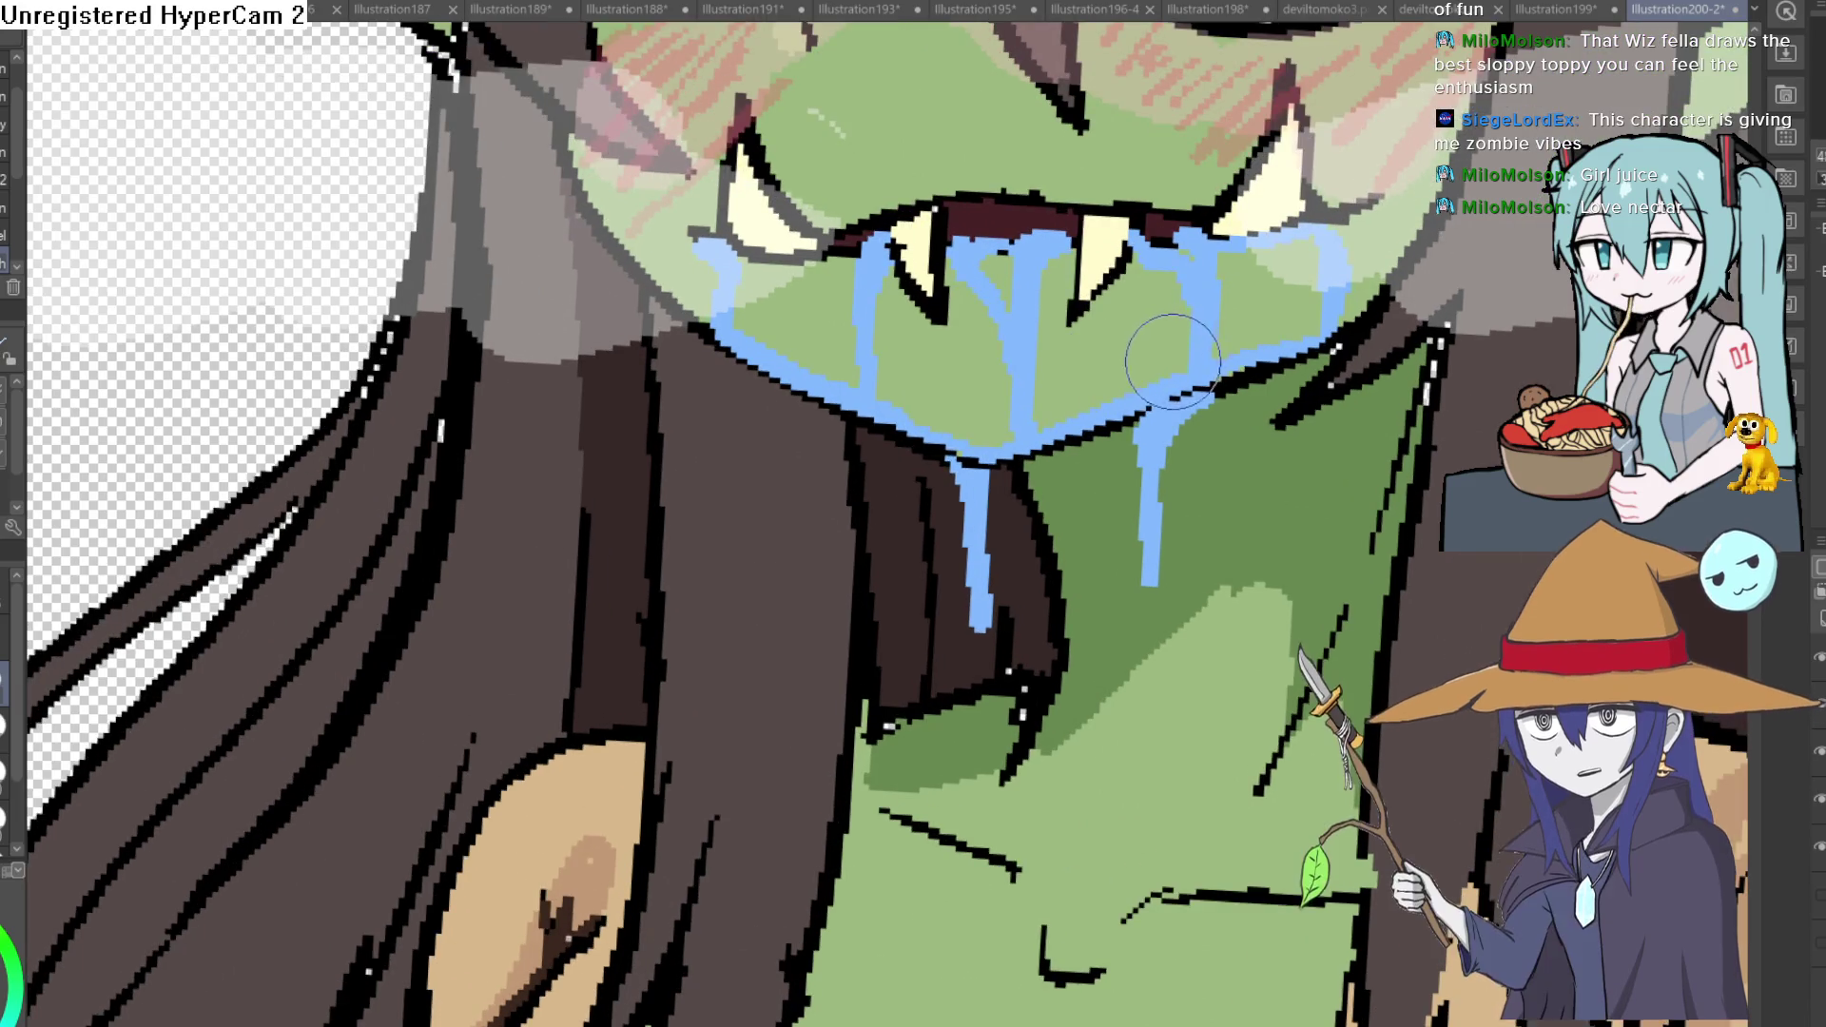
{"action": "scroll", "coordinate": [1172, 357], "scroll_direction": "down", "scroll_amount": 2}
{"action": "scroll", "coordinate": [1172, 357], "scroll_direction": "down", "scroll_amount": 1}
{"action": "scroll", "coordinate": [1121, 293], "scroll_direction": "up", "scroll_amount": 4}
{"action": "left_click_drag", "start_coordinate": [1134, 221], "coordinate": [1073, 584]}
Paint light-blue highlight streaks down the right, upper, central and left drool drips, undoing and redoing to compare.
{"action": "left_click_drag", "start_coordinate": [1320, 186], "coordinate": [1315, 321]}
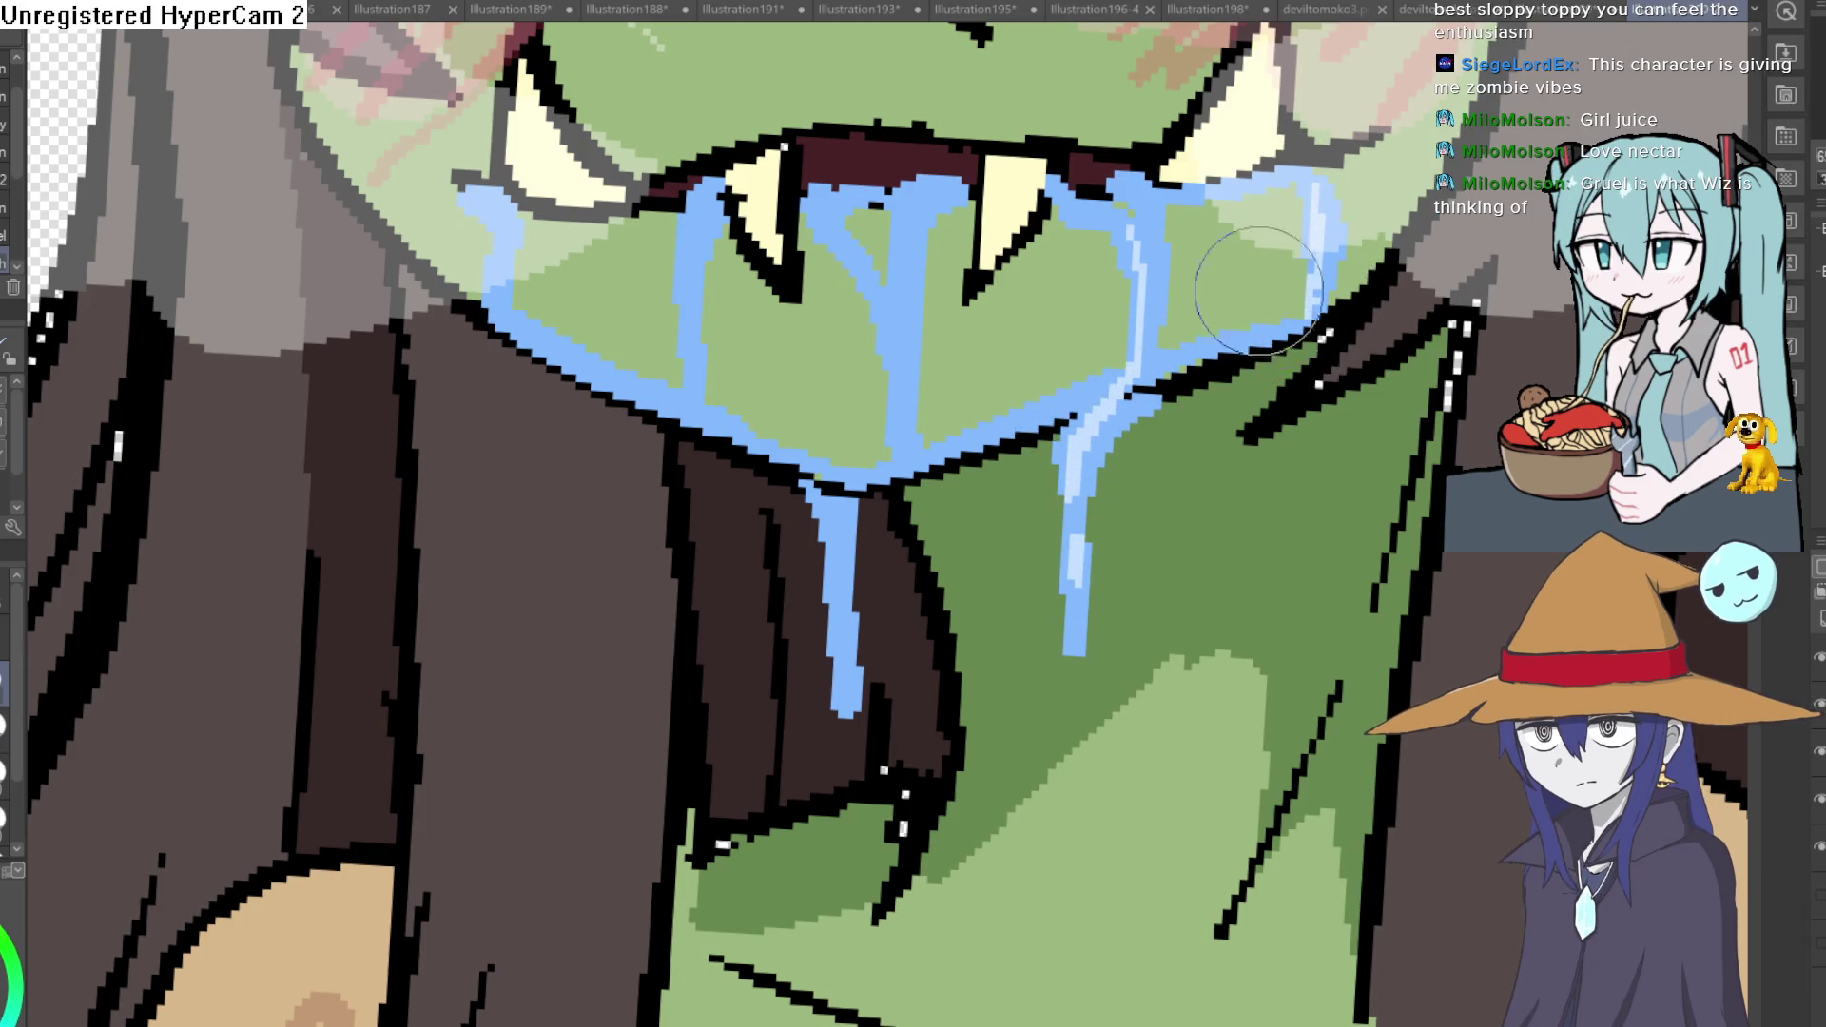
{"action": "left_click_drag", "start_coordinate": [1120, 177], "coordinate": [1138, 265]}
{"action": "left_click_drag", "start_coordinate": [912, 199], "coordinate": [898, 428]}
{"action": "left_click_drag", "start_coordinate": [840, 507], "coordinate": [844, 684]}
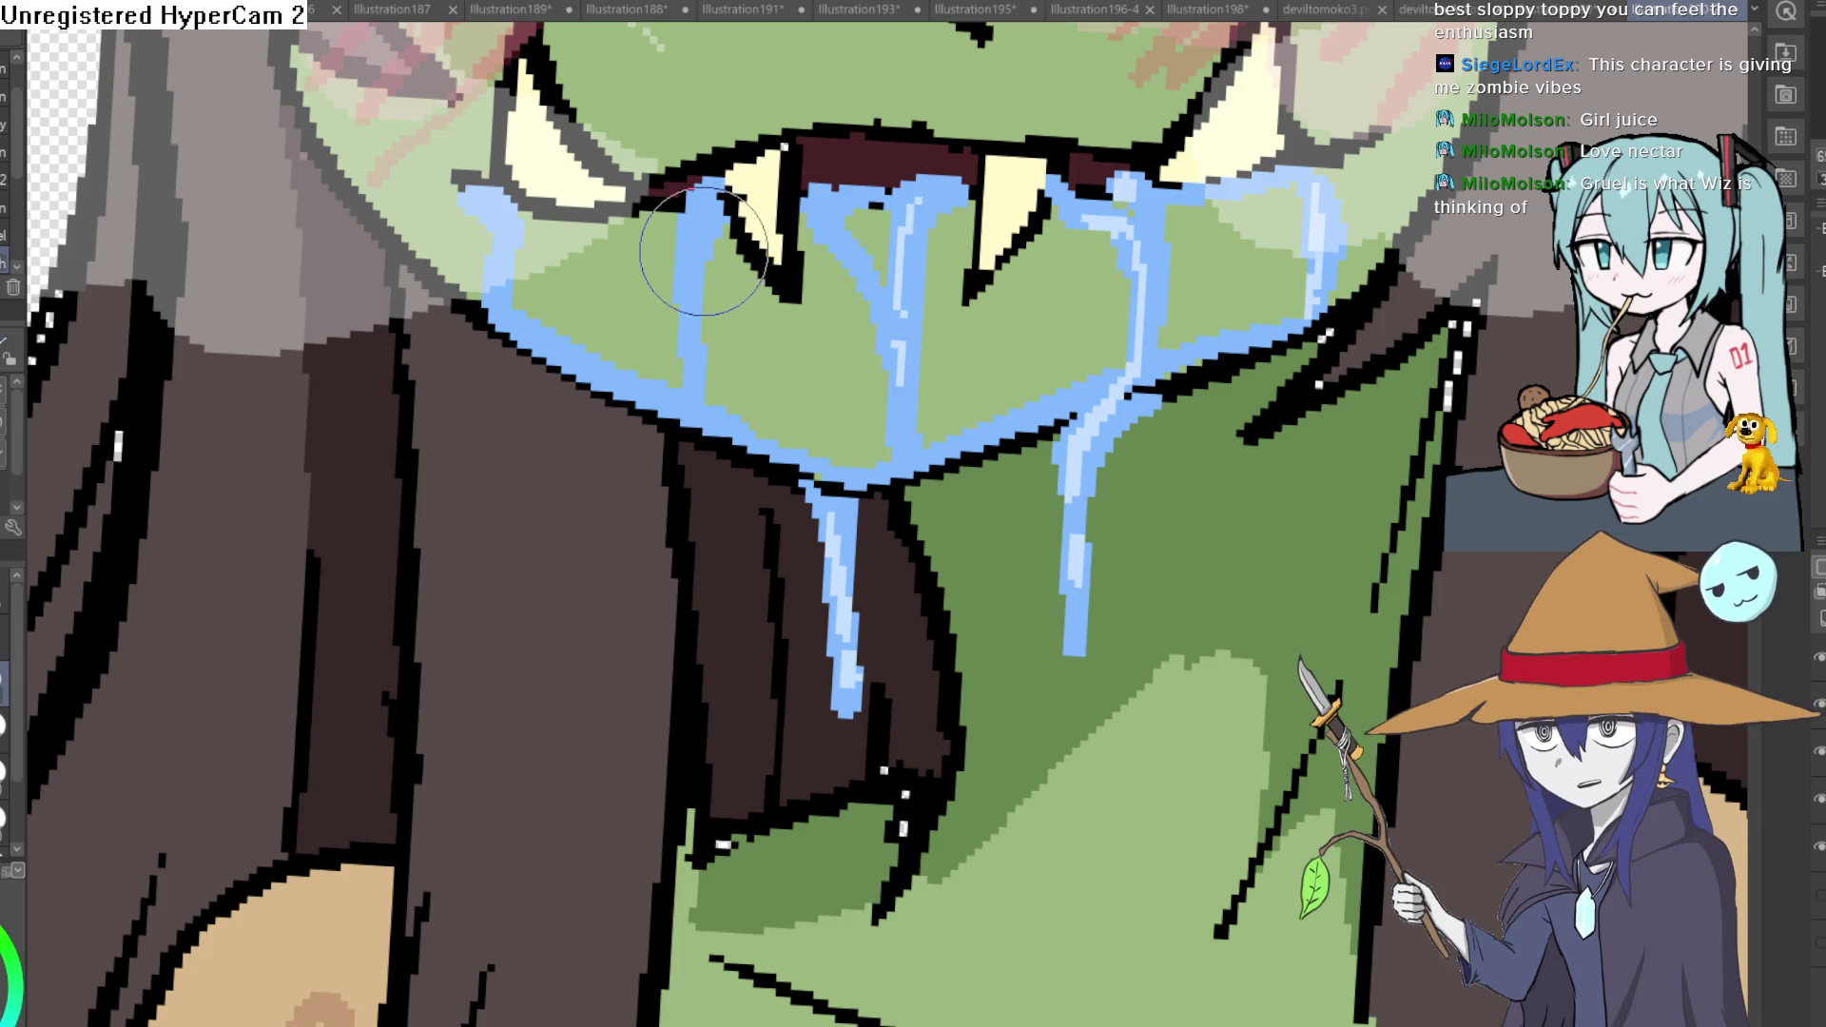
{"action": "left_click_drag", "start_coordinate": [691, 228], "coordinate": [687, 261]}
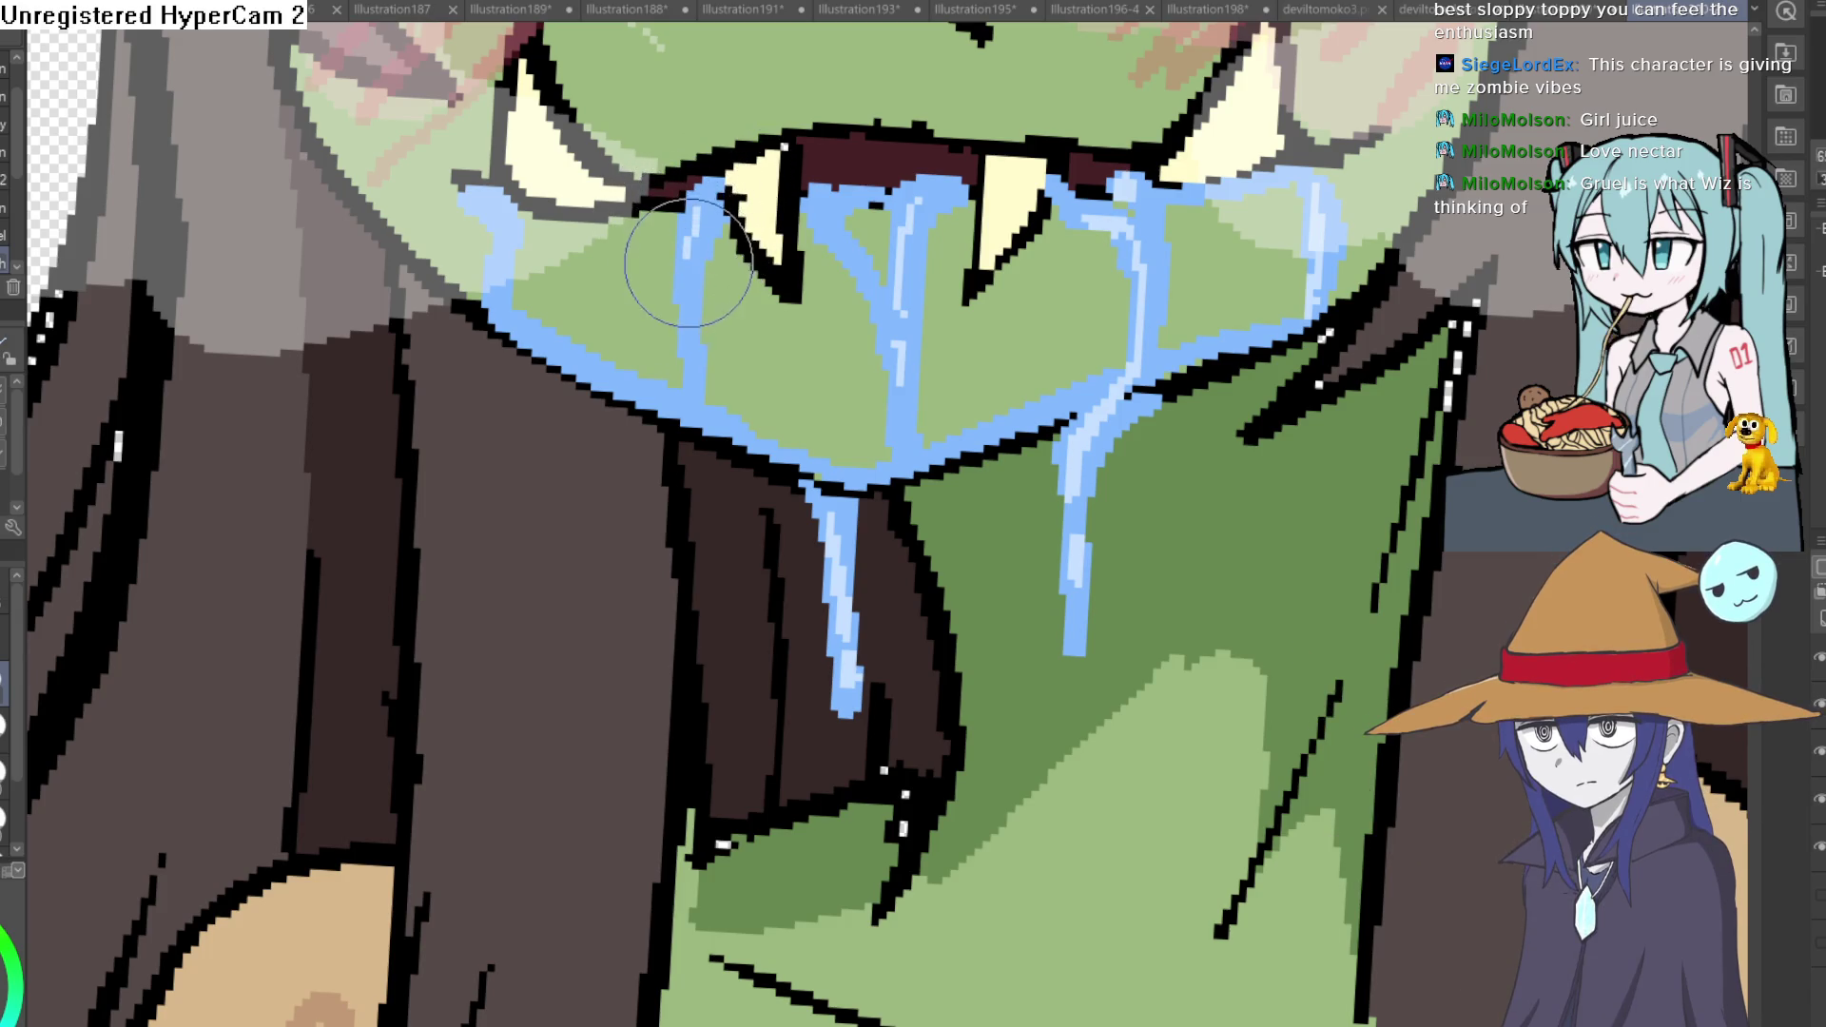
{"action": "left_click_drag", "start_coordinate": [485, 197], "coordinate": [492, 306]}
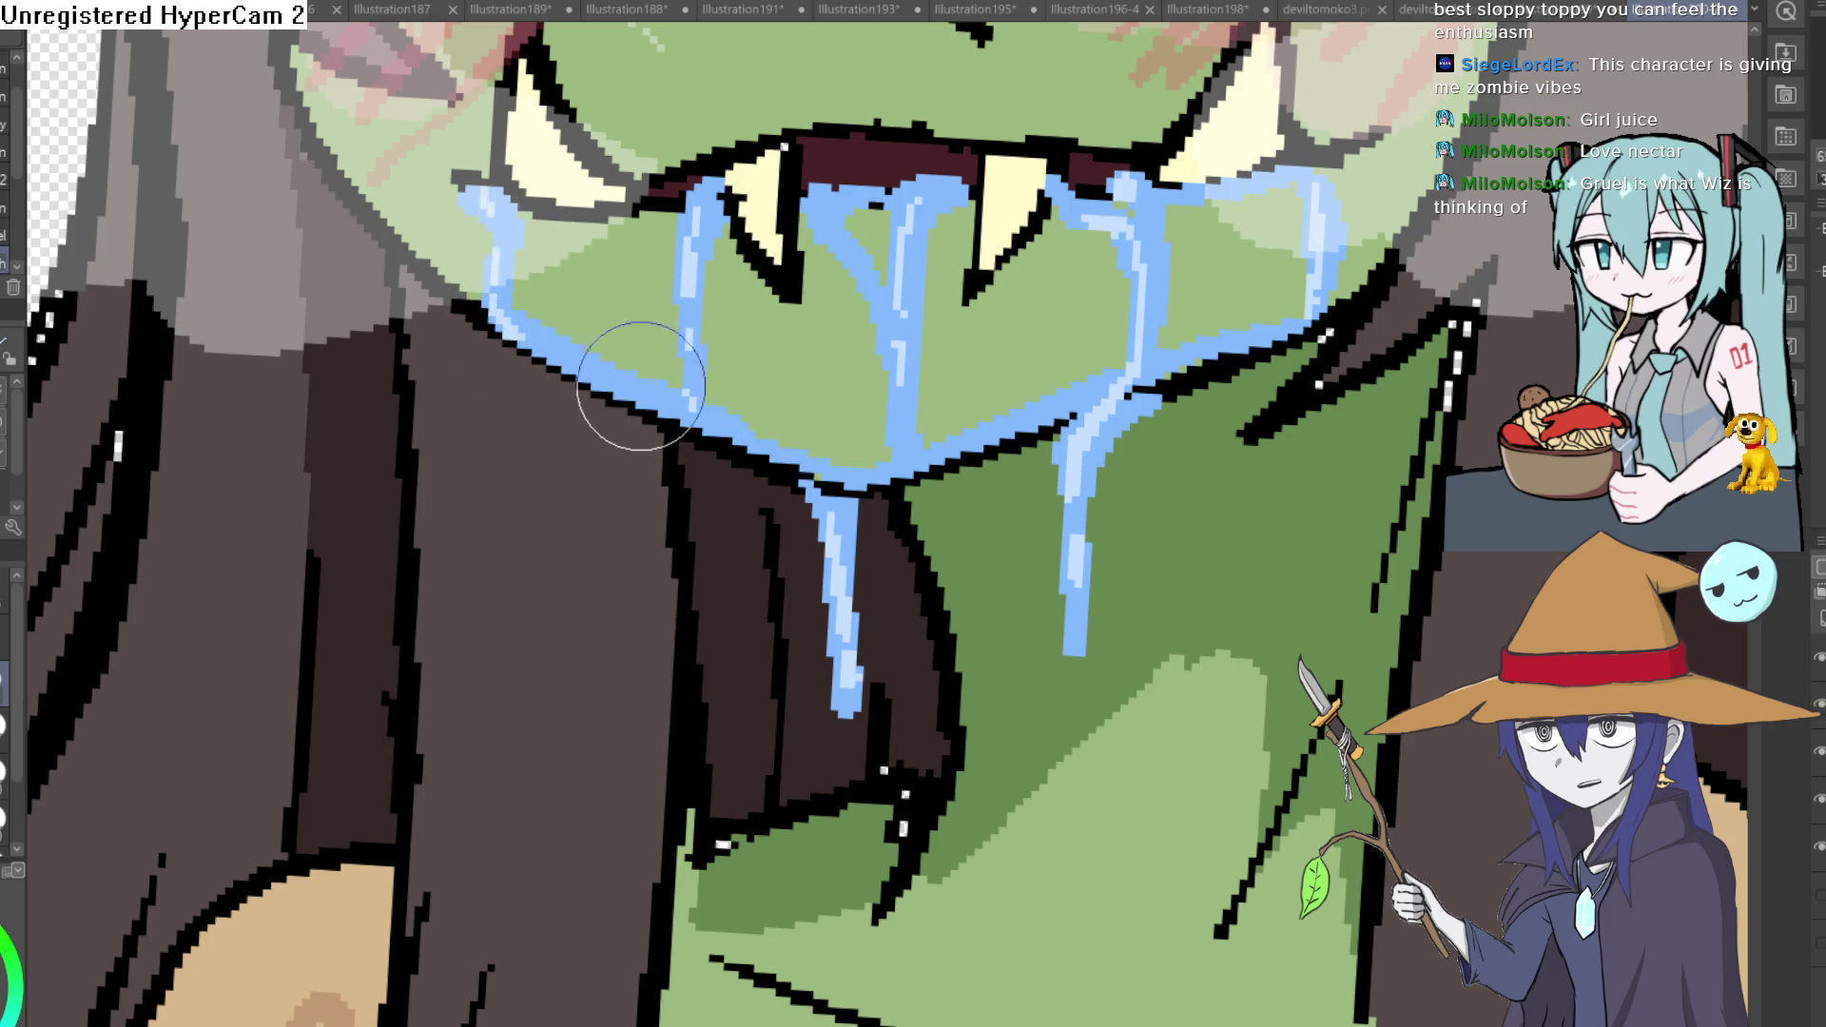
{"action": "scroll", "coordinate": [695, 399], "scroll_direction": "down", "scroll_amount": 1}
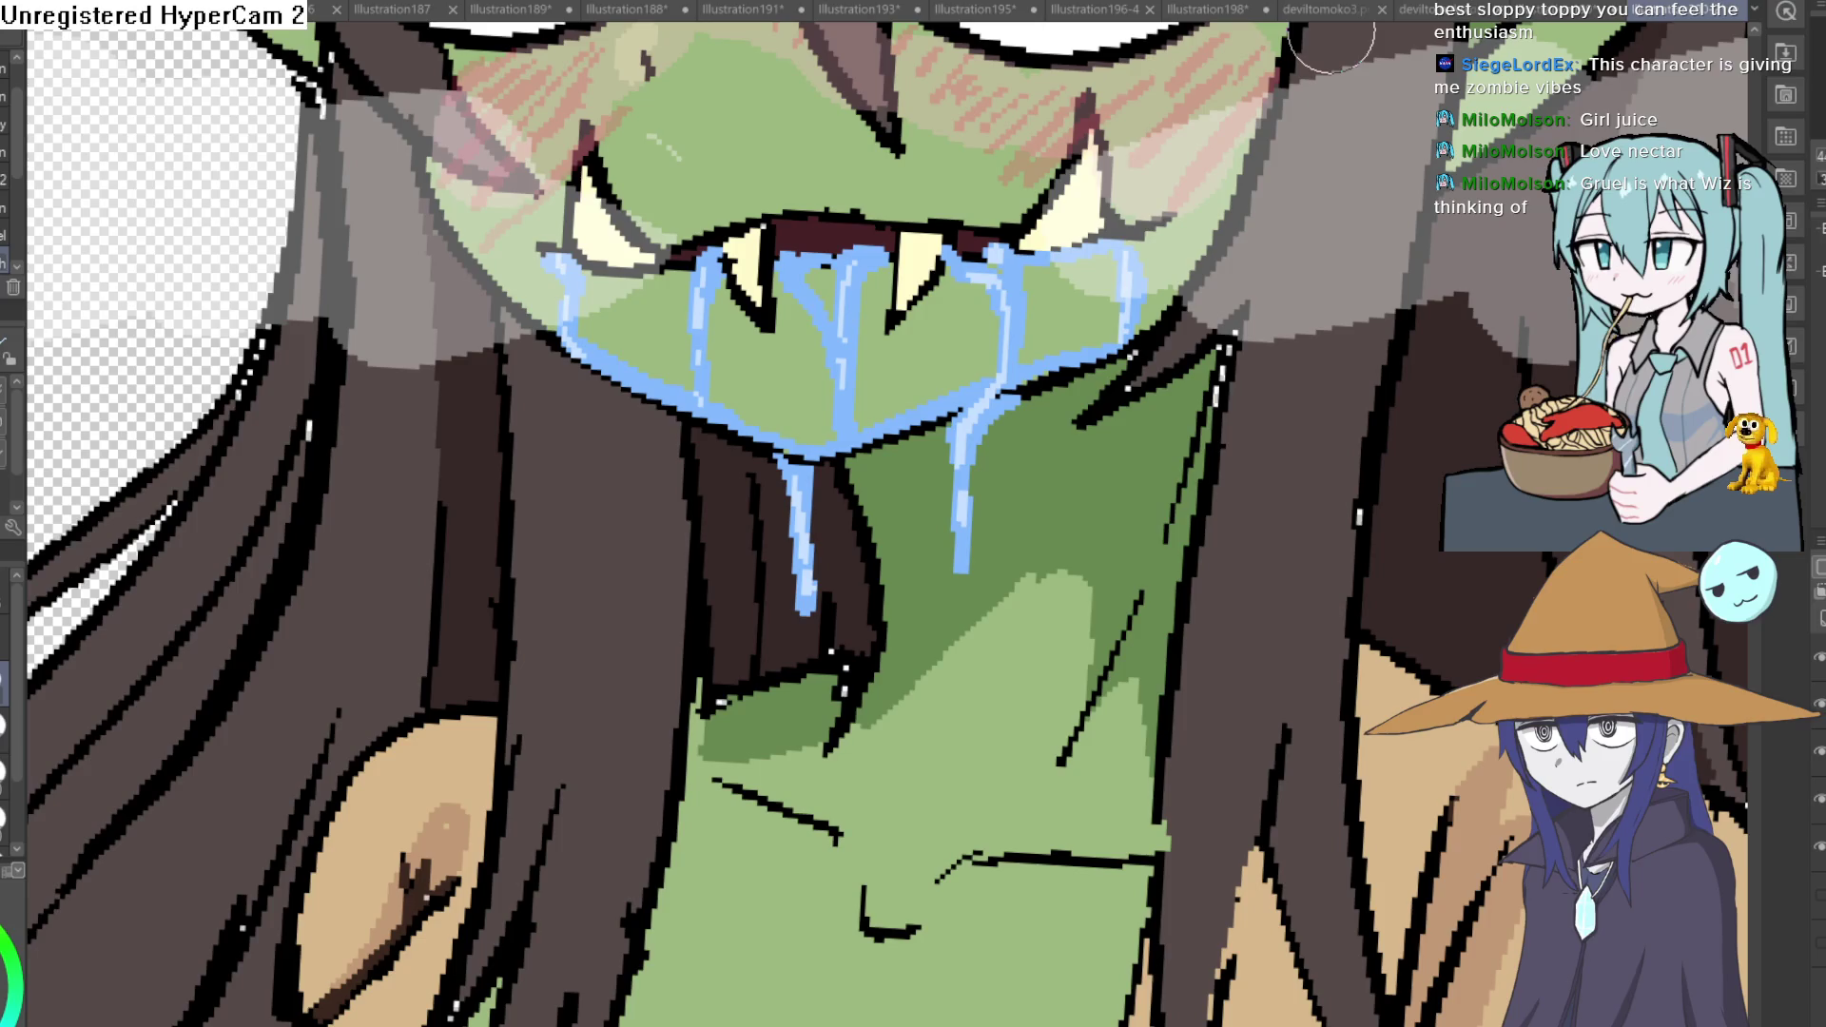
{"action": "key", "text": "ctrl+z"}
{"action": "key", "text": "ctrl+y"}
{"action": "scroll", "coordinate": [1356, 378], "scroll_direction": "down", "scroll_amount": 5}
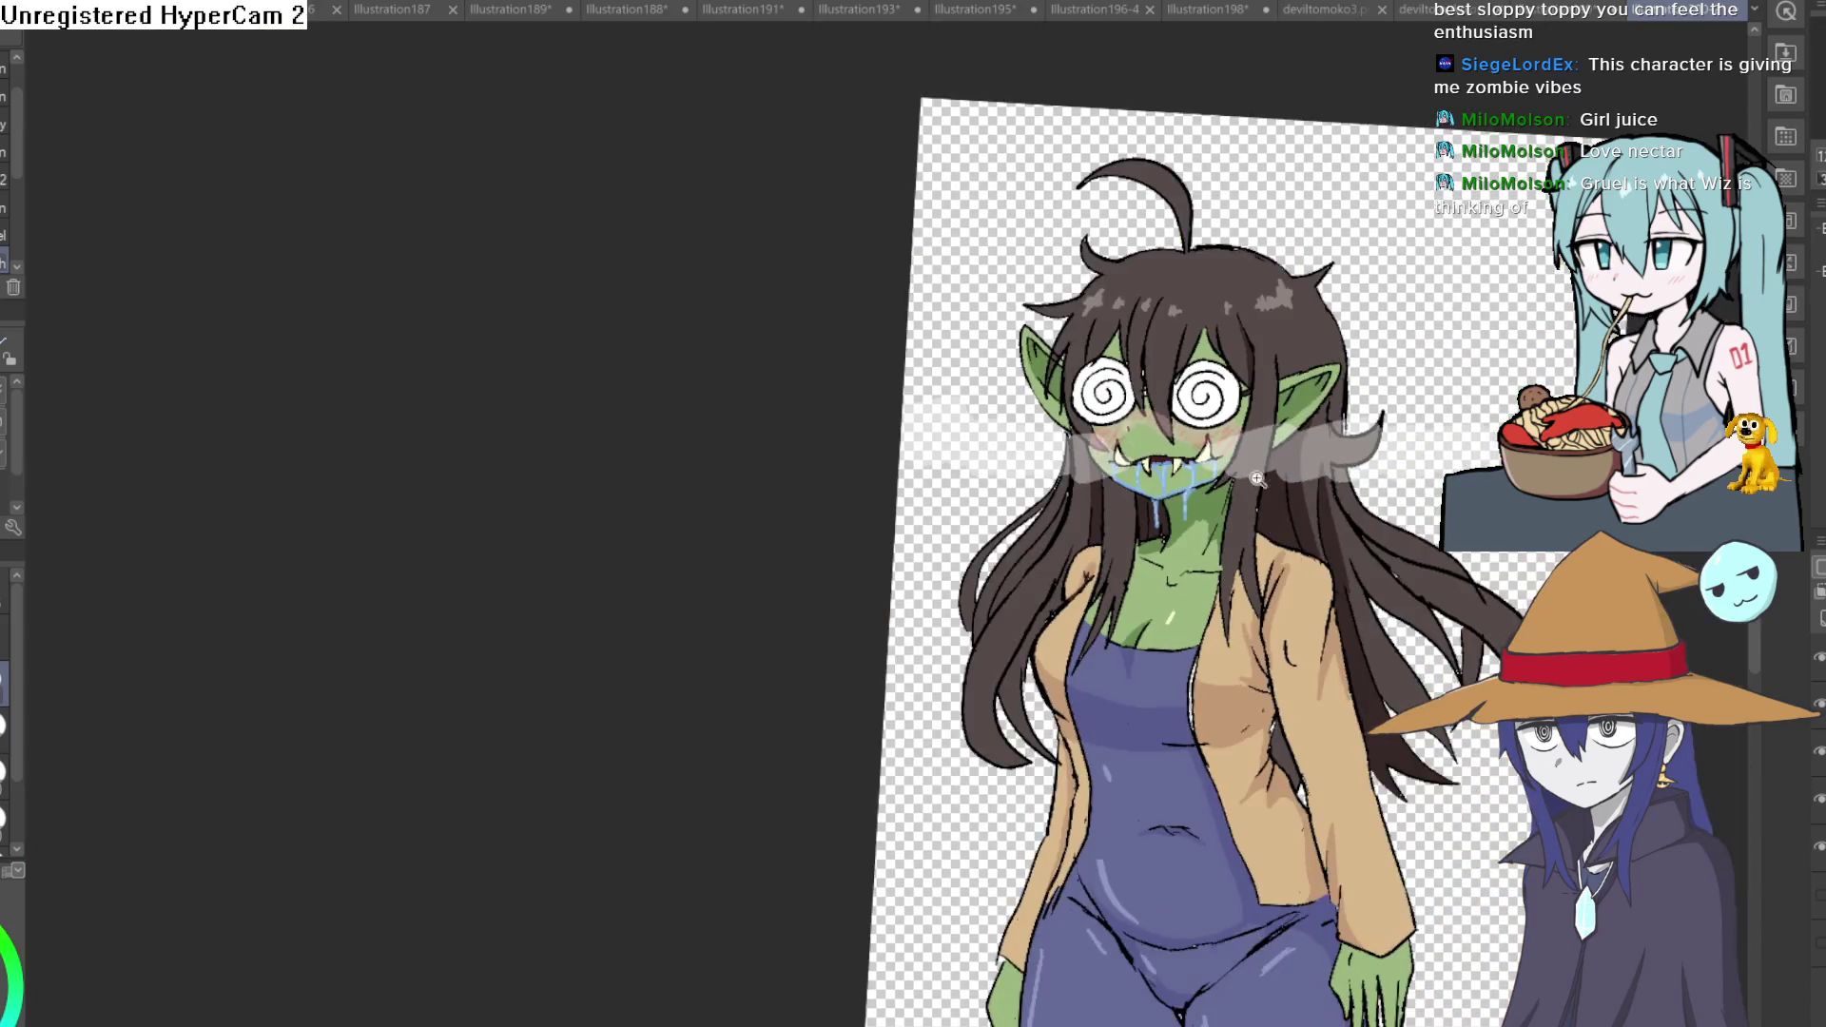
{"action": "scroll", "coordinate": [1357, 379], "scroll_direction": "up", "scroll_amount": 5}
{"action": "left_click_drag", "start_coordinate": [1357, 377], "coordinate": [1285, 578]}
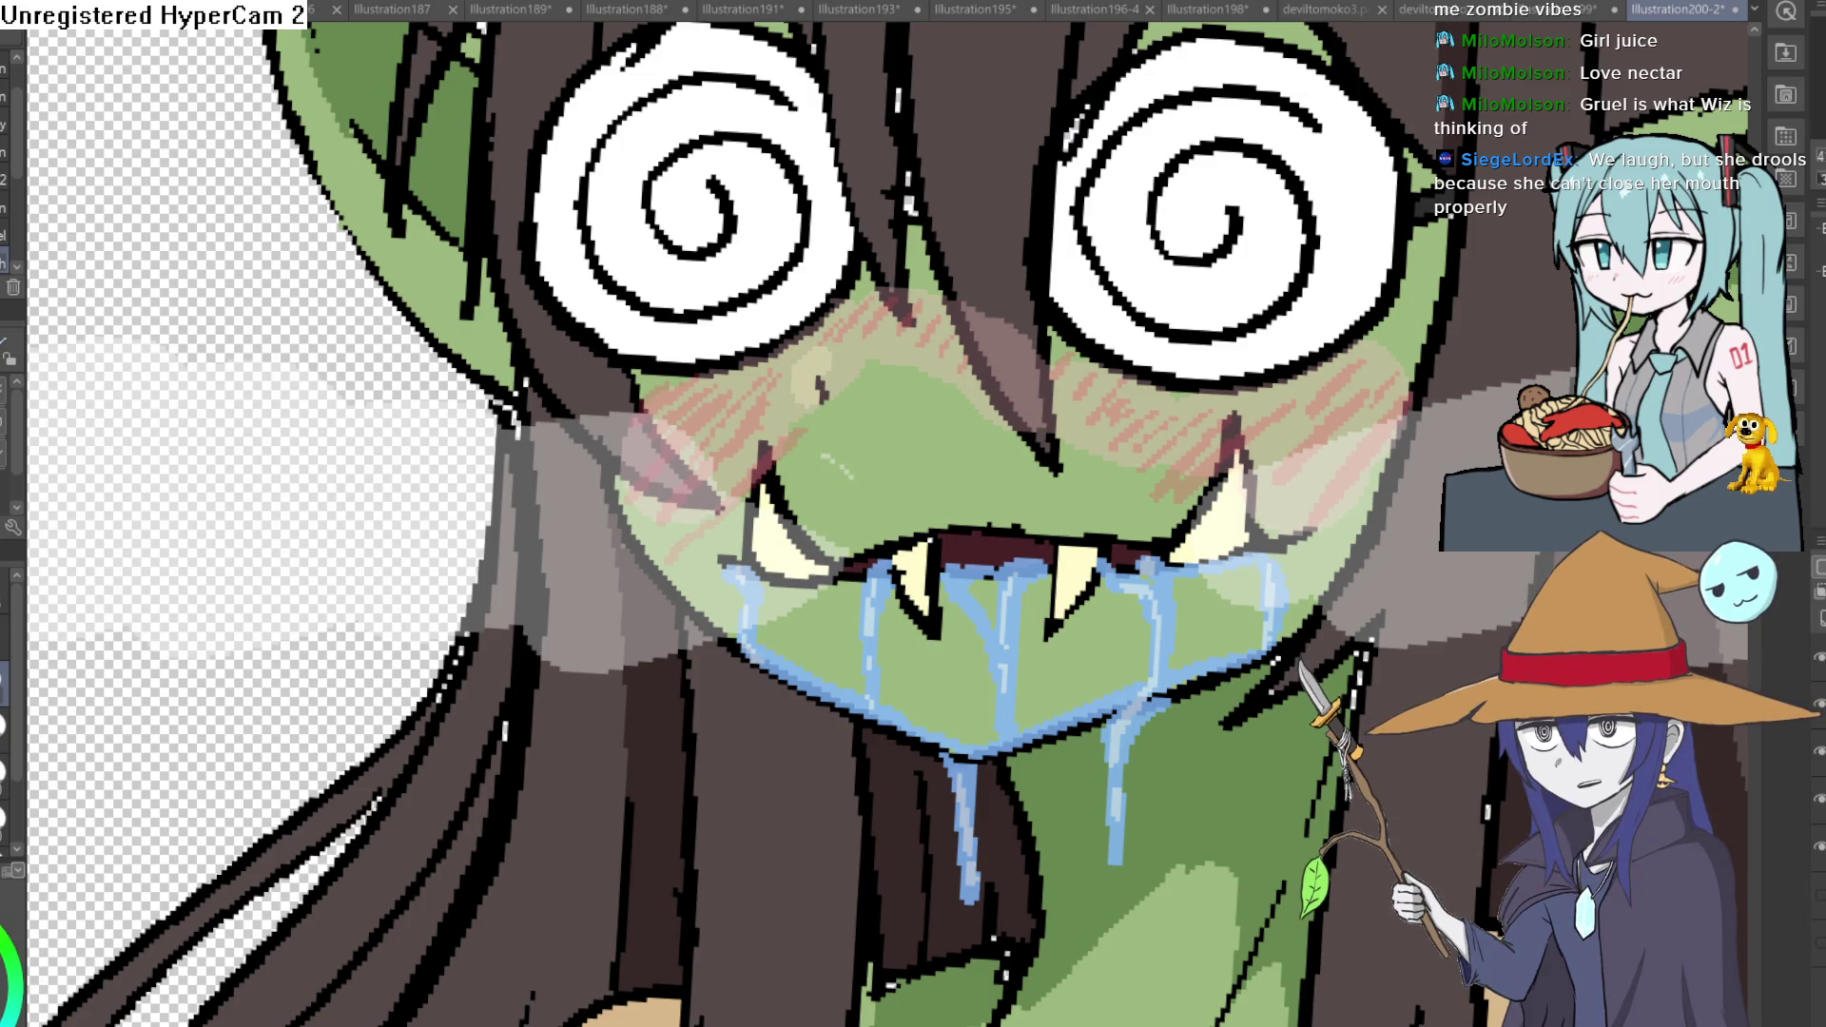
{"action": "scroll", "coordinate": [1491, 866], "scroll_direction": "down", "scroll_amount": 3}
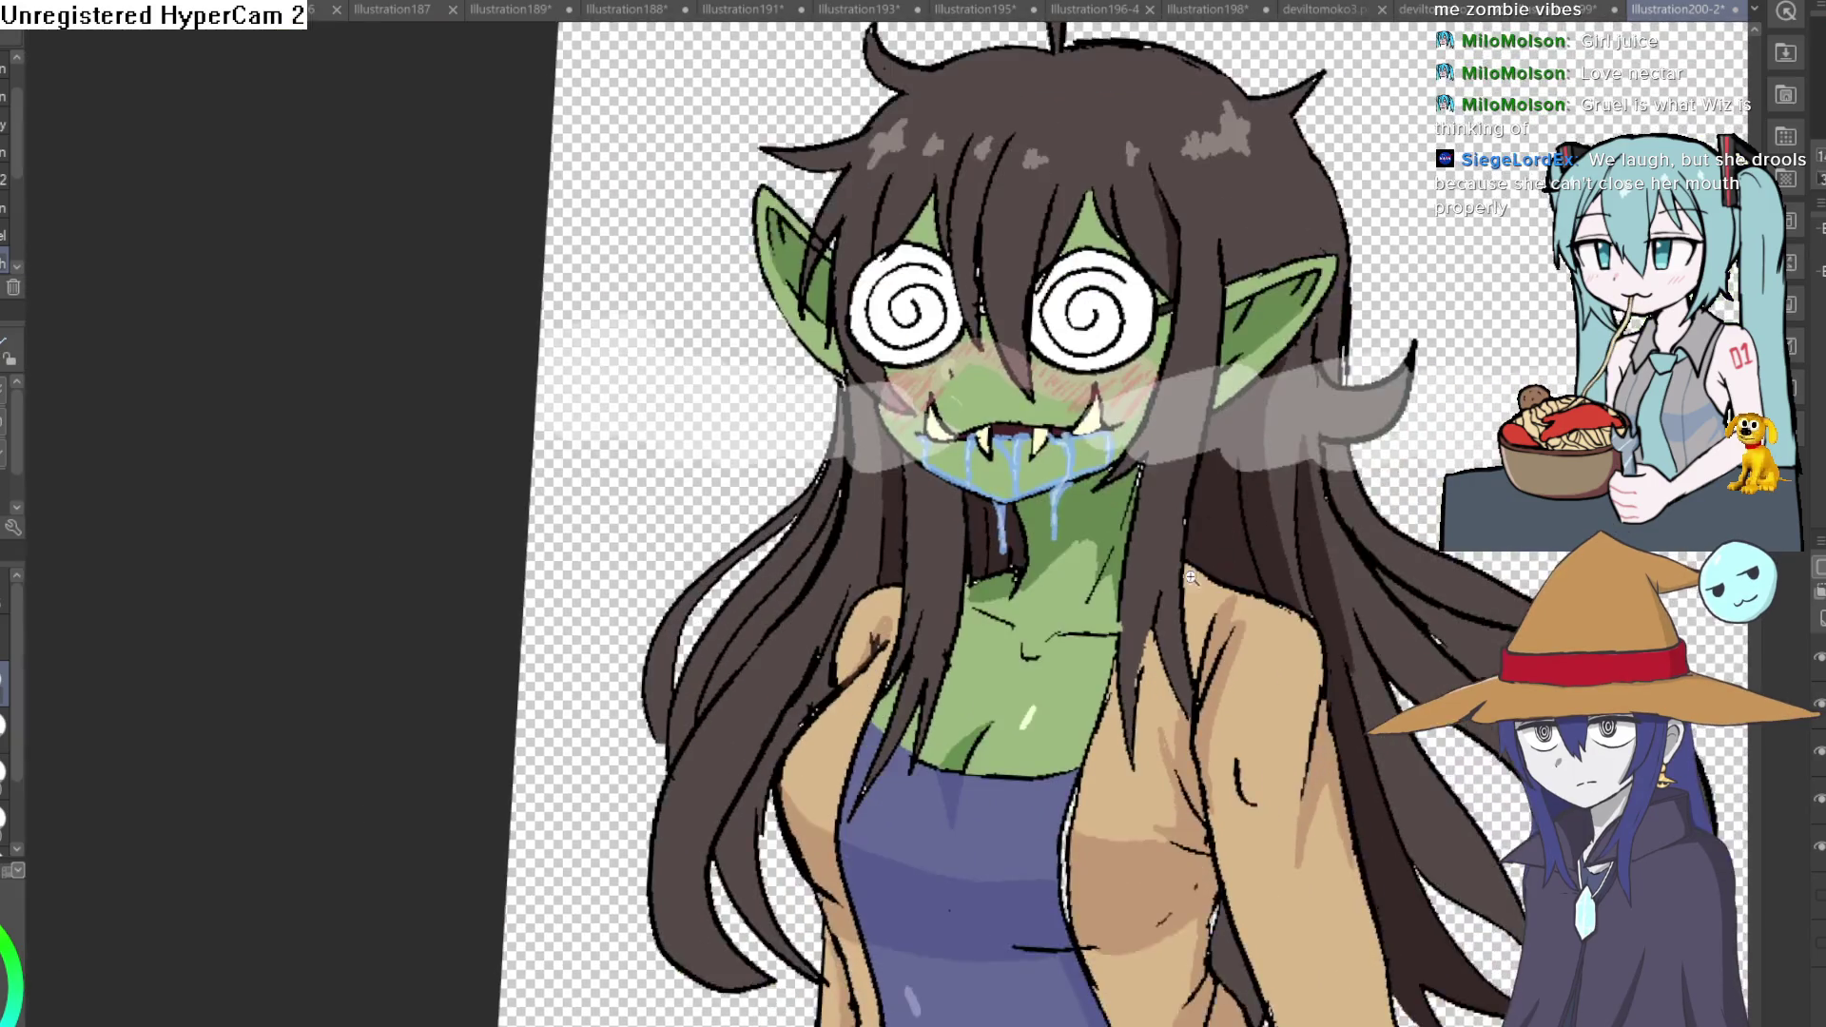
{"action": "scroll", "coordinate": [1184, 471], "scroll_direction": "up", "scroll_amount": 2}
{"action": "scroll", "coordinate": [1182, 470], "scroll_direction": "down", "scroll_amount": 1}
{"action": "scroll", "coordinate": [1185, 571], "scroll_direction": "down", "scroll_amount": 1}
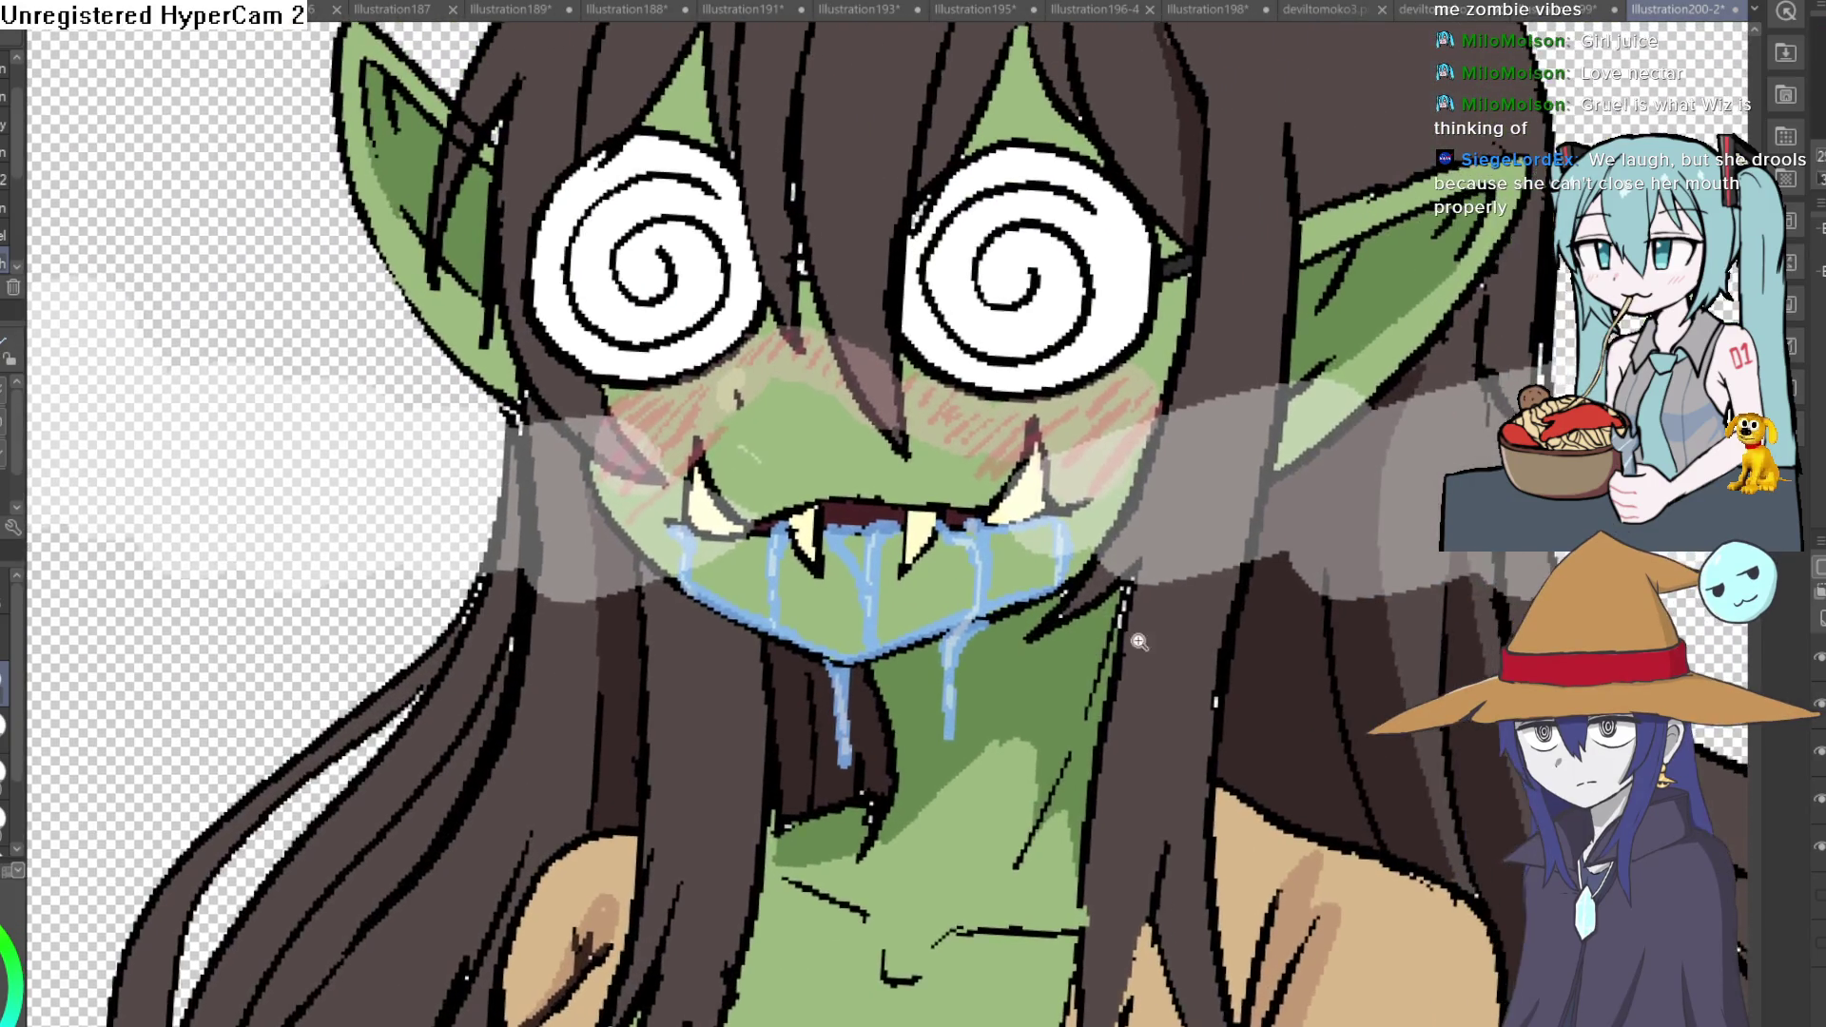
{"action": "scroll", "coordinate": [1199, 628], "scroll_direction": "down", "scroll_amount": 2}
{"action": "scroll", "coordinate": [1216, 672], "scroll_direction": "down", "scroll_amount": 1}
{"action": "scroll", "coordinate": [1217, 673], "scroll_direction": "down", "scroll_amount": 1}
{"action": "scroll", "coordinate": [1156, 614], "scroll_direction": "down", "scroll_amount": 2}
{"action": "scroll", "coordinate": [1099, 557], "scroll_direction": "down", "scroll_amount": 1}
{"action": "scroll", "coordinate": [1085, 540], "scroll_direction": "up", "scroll_amount": 2}
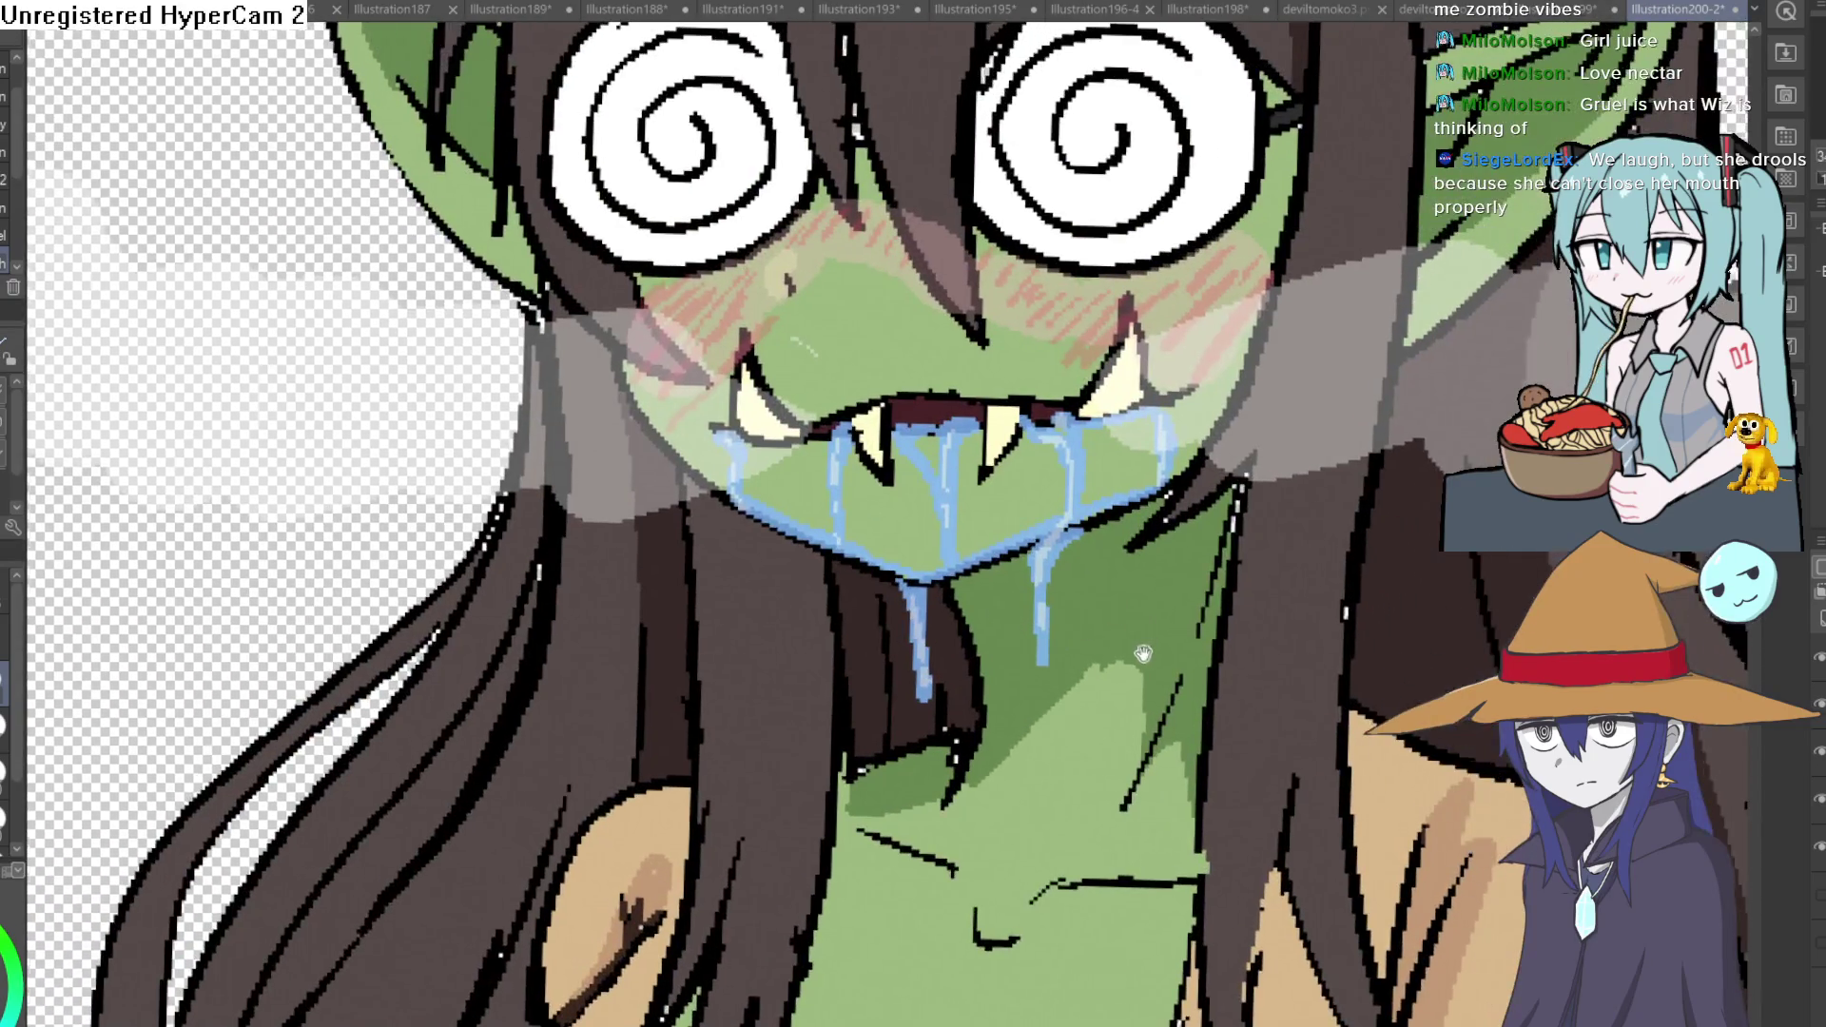
{"action": "scroll", "coordinate": [1086, 571], "scroll_direction": "down", "scroll_amount": 1}
{"action": "scroll", "coordinate": [1085, 602], "scroll_direction": "up", "scroll_amount": 1}
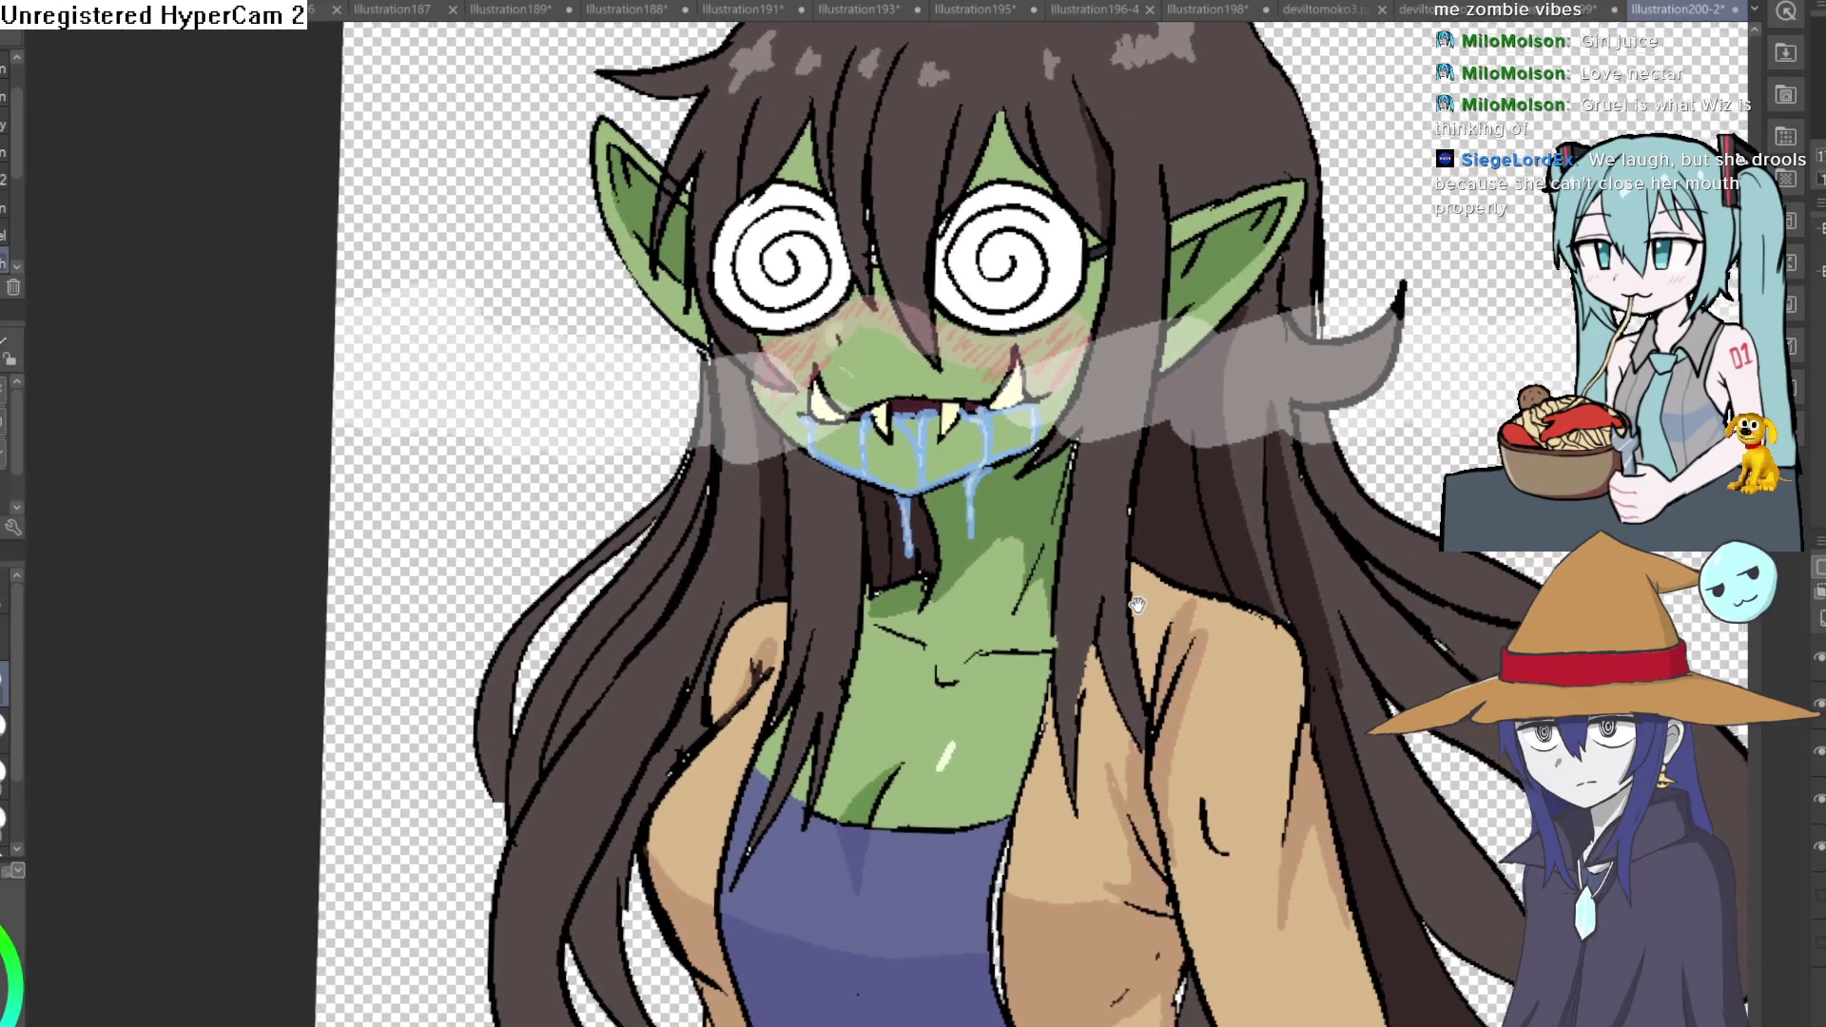
{"action": "left_click_drag", "start_coordinate": [1153, 597], "coordinate": [1108, 532]}
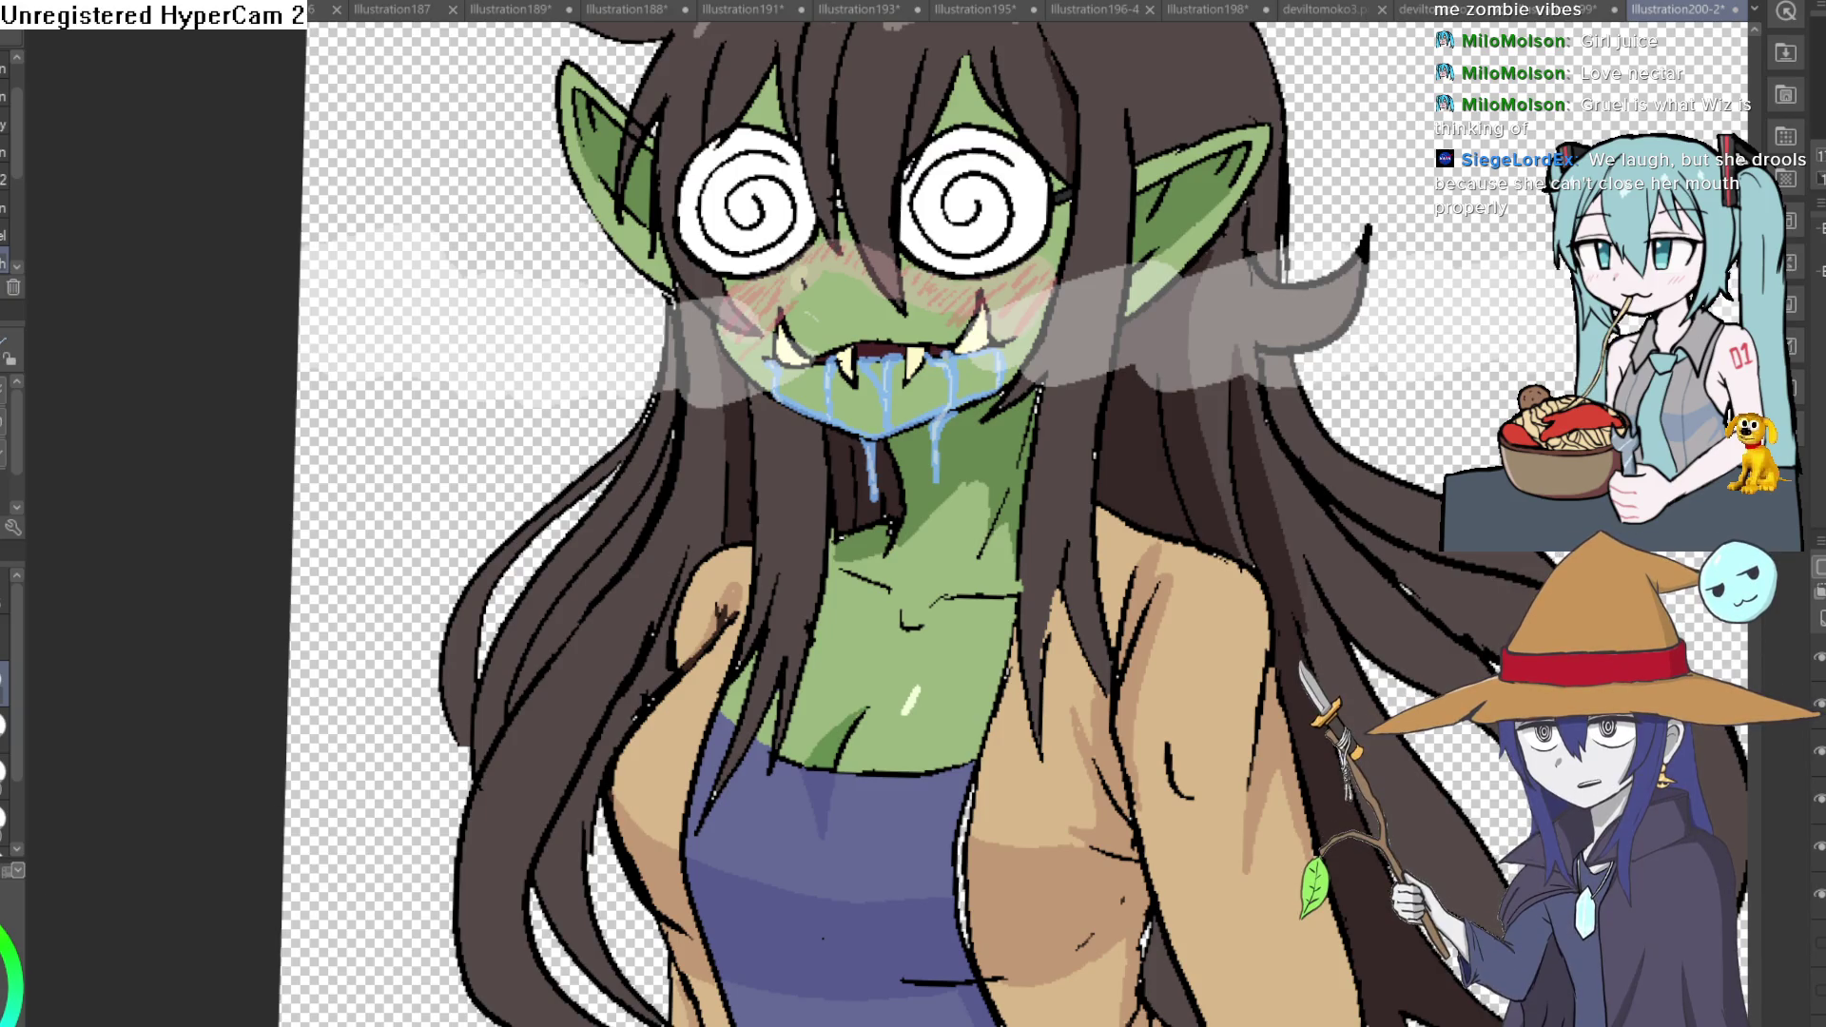
{"action": "scroll", "coordinate": [999, 101], "scroll_direction": "up", "scroll_amount": 2}
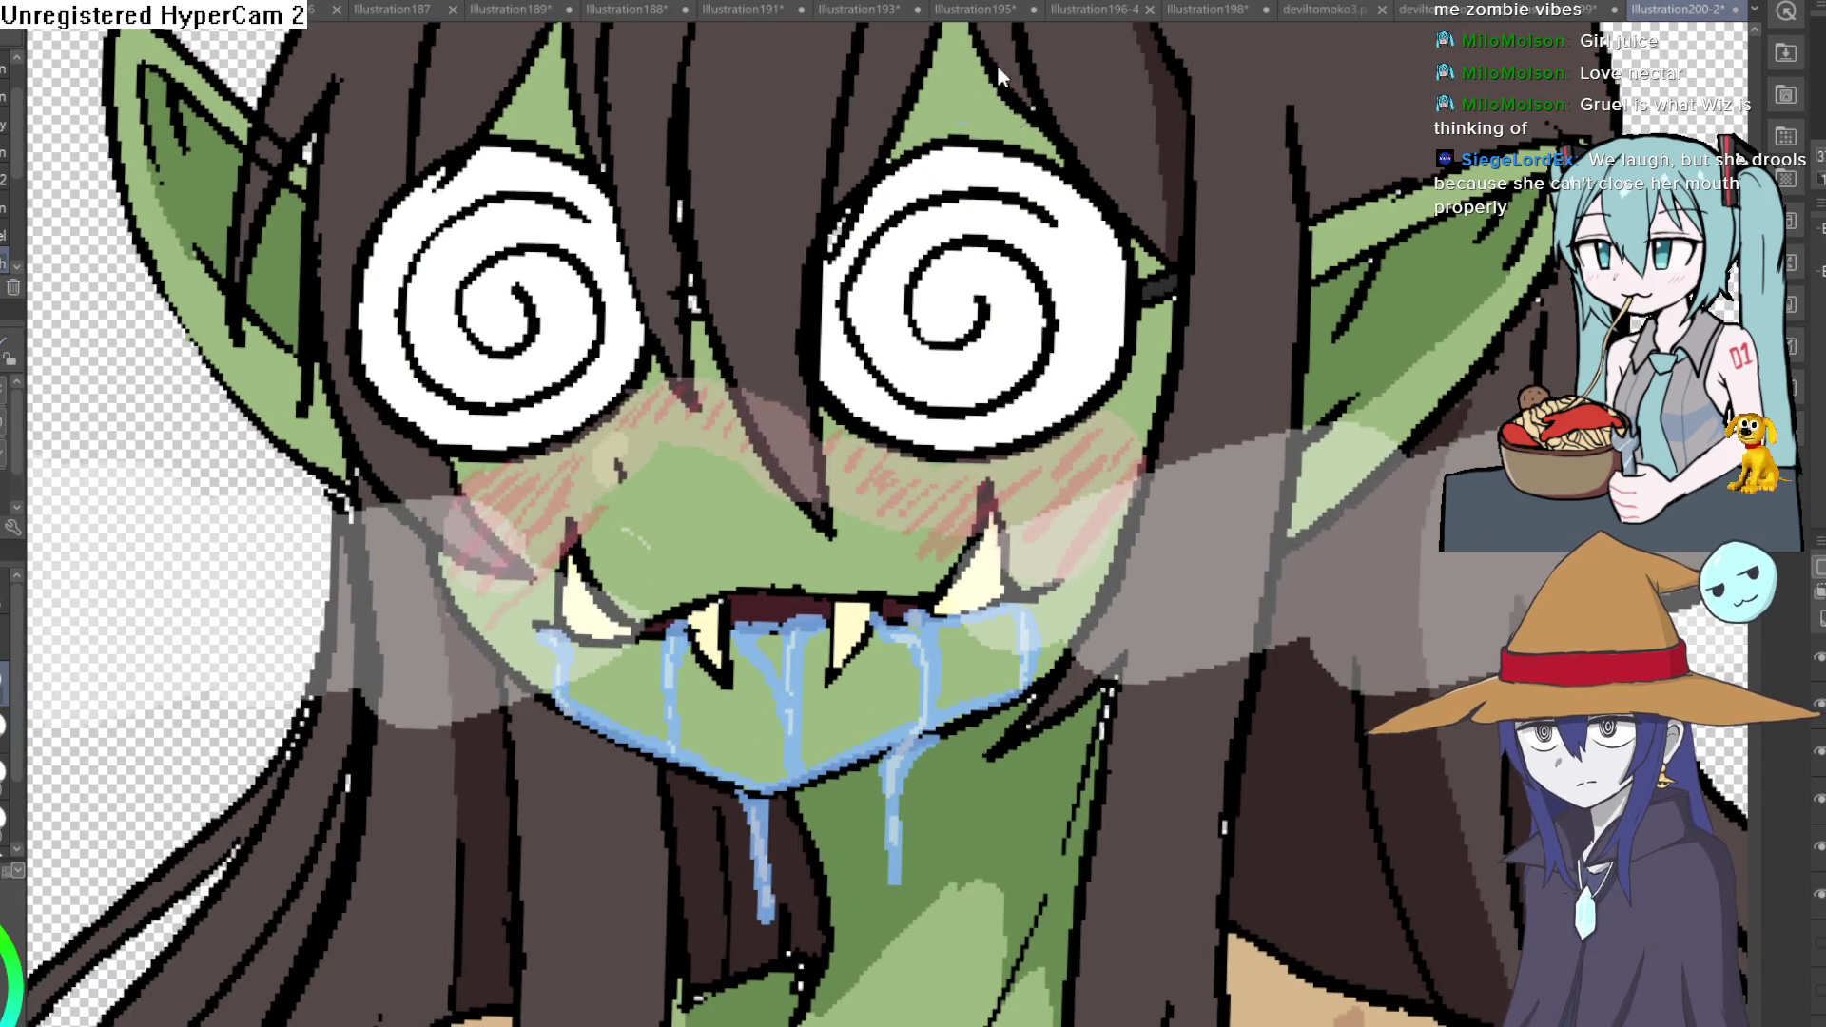
{"action": "left_click_drag", "start_coordinate": [999, 175], "coordinate": [935, 275]}
Add light-blue sweat droplets on the forehead and through the hair around the eyes.
{"action": "left_click_drag", "start_coordinate": [893, 161], "coordinate": [895, 226]}
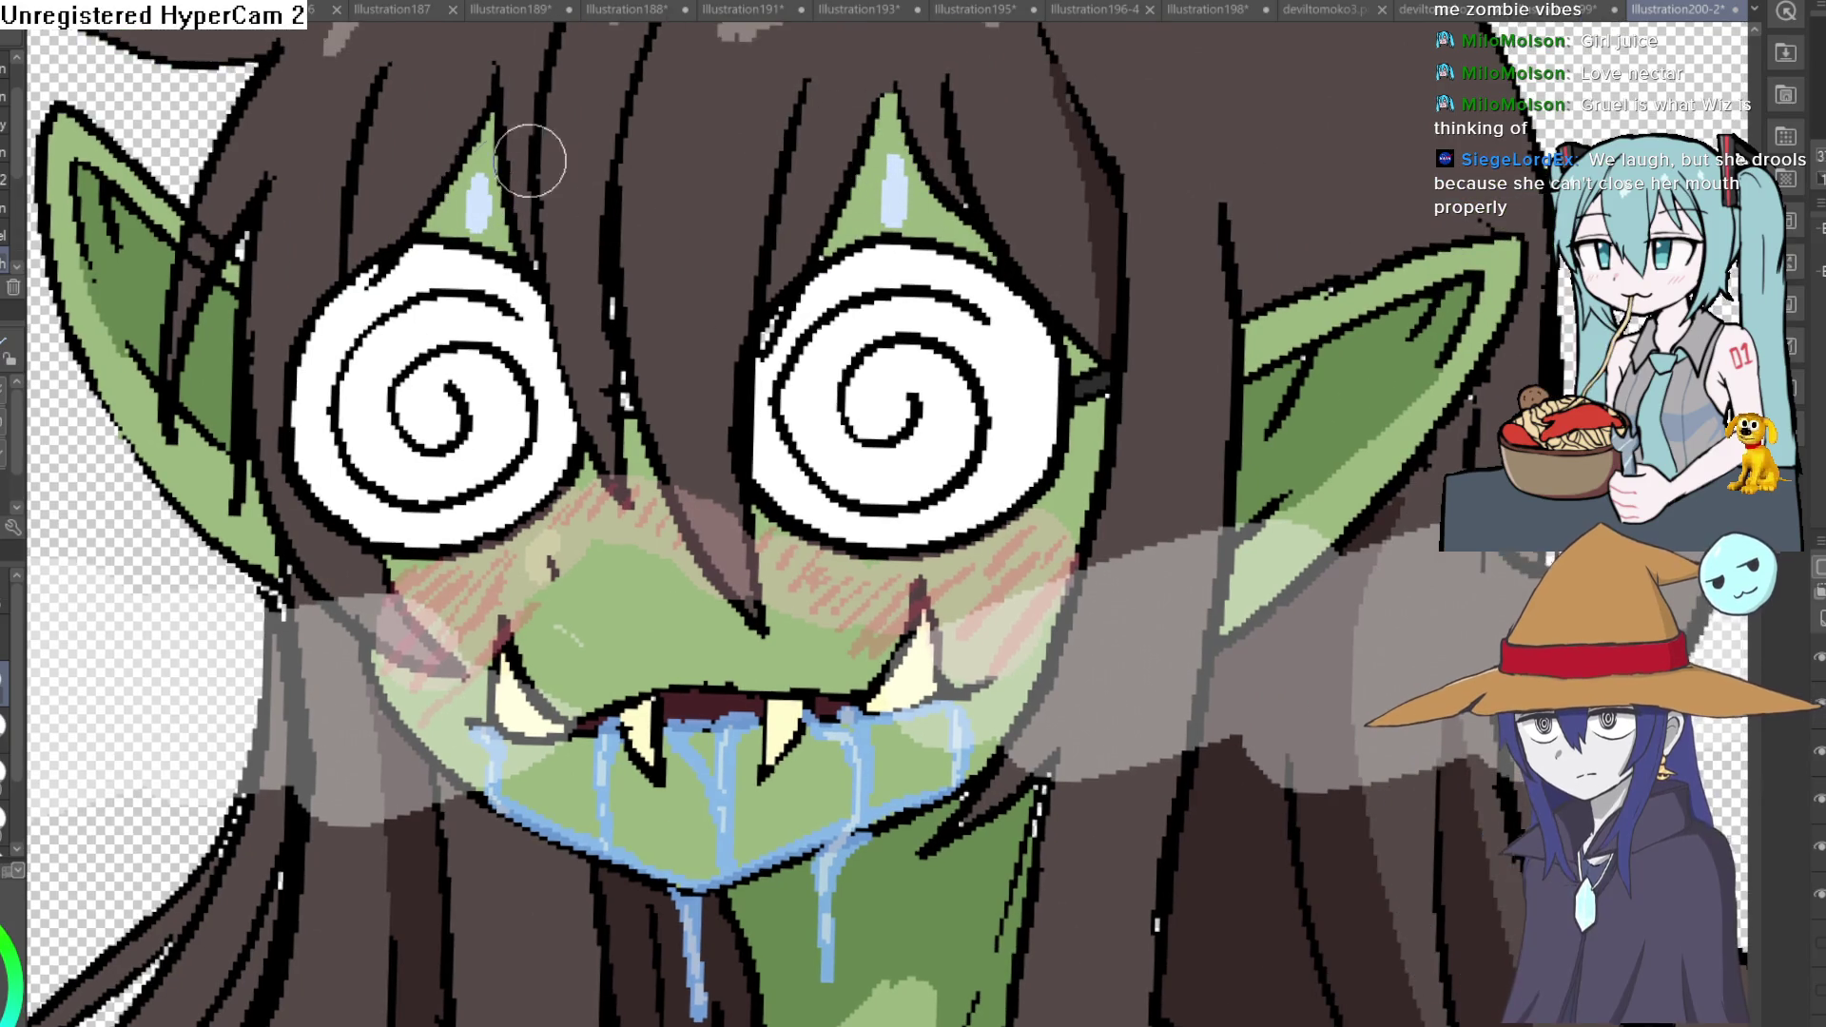
{"action": "left_click_drag", "start_coordinate": [474, 185], "coordinate": [219, 371]}
{"action": "left_click_drag", "start_coordinate": [999, 308], "coordinate": [991, 383]}
{"action": "left_click_drag", "start_coordinate": [896, 578], "coordinate": [903, 639]}
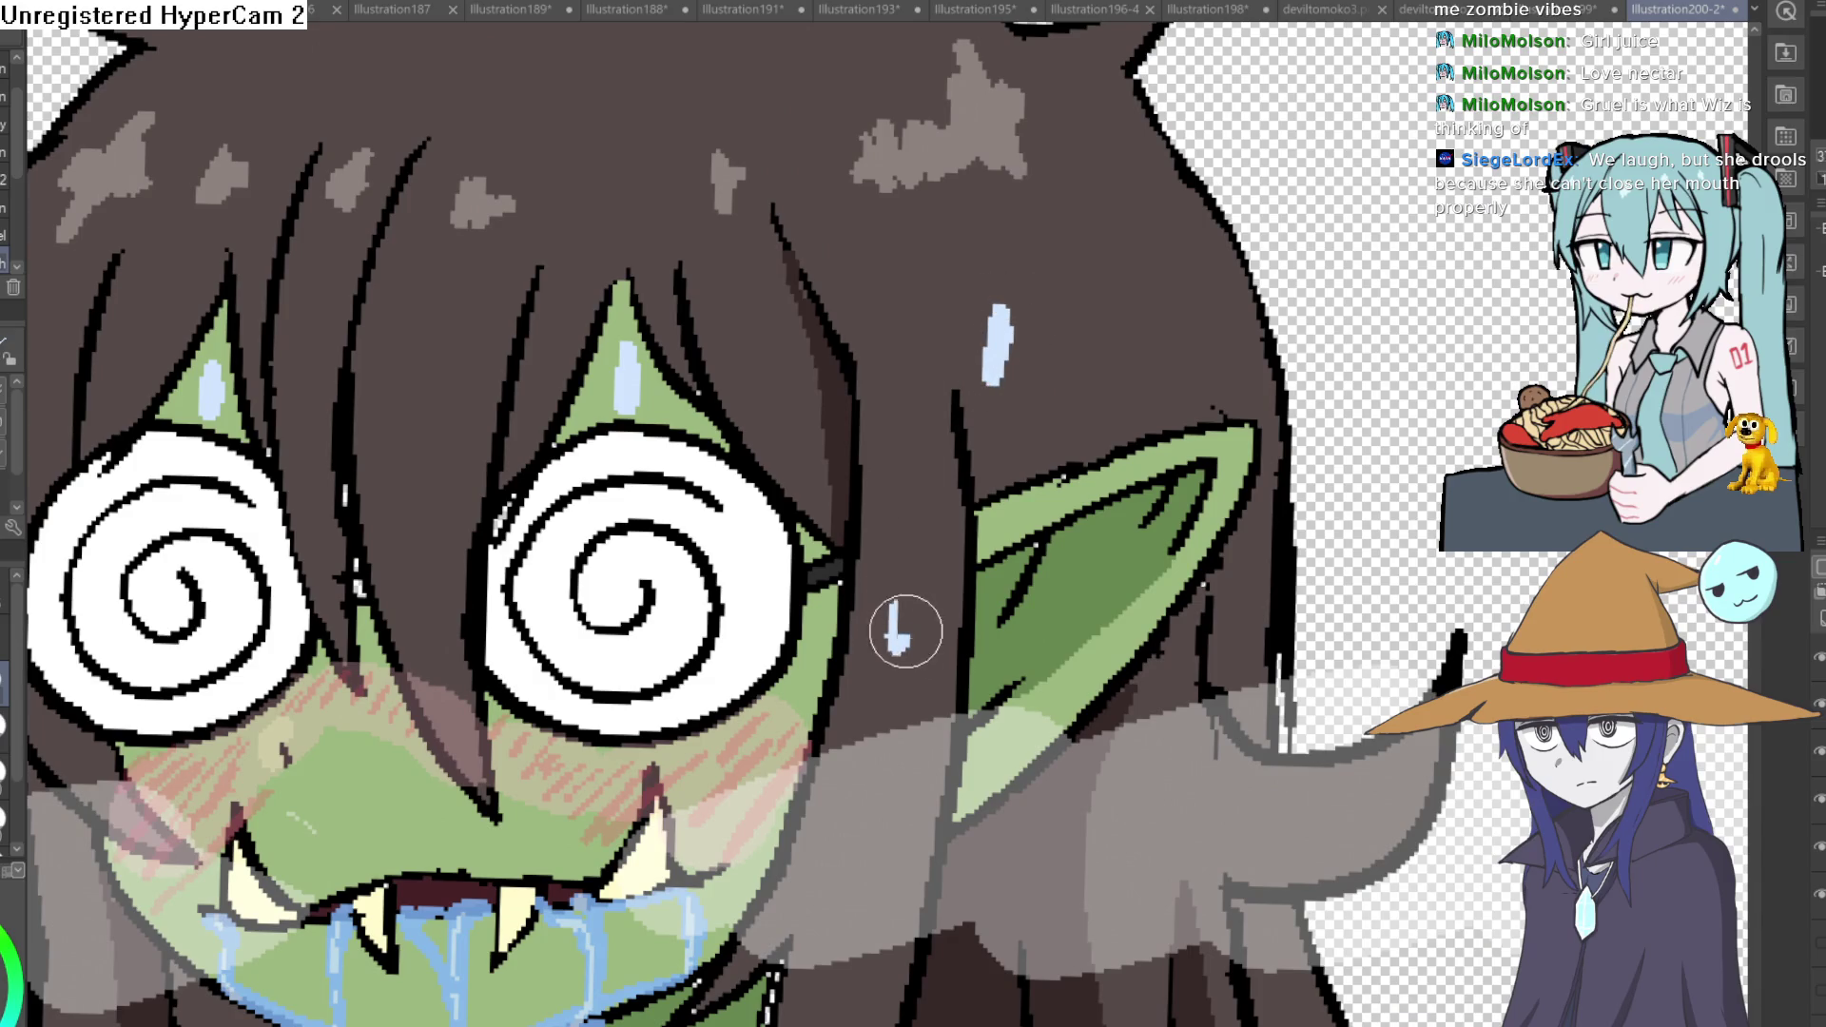
{"action": "left_click_drag", "start_coordinate": [1111, 559], "coordinate": [1105, 422]}
{"action": "scroll", "coordinate": [1104, 422], "scroll_direction": "down", "scroll_amount": 2}
Dot sweat droplets on the neck and on both thighs.
{"action": "mouse_move", "coordinate": [828, 733]}
{"action": "left_mouse_down"}
{"action": "mouse_move", "coordinate": [824, 495]}
{"action": "mouse_move", "coordinate": [732, 596]}
{"action": "left_mouse_up"}
{"action": "scroll", "coordinate": [742, 492], "scroll_direction": "down", "scroll_amount": 3}
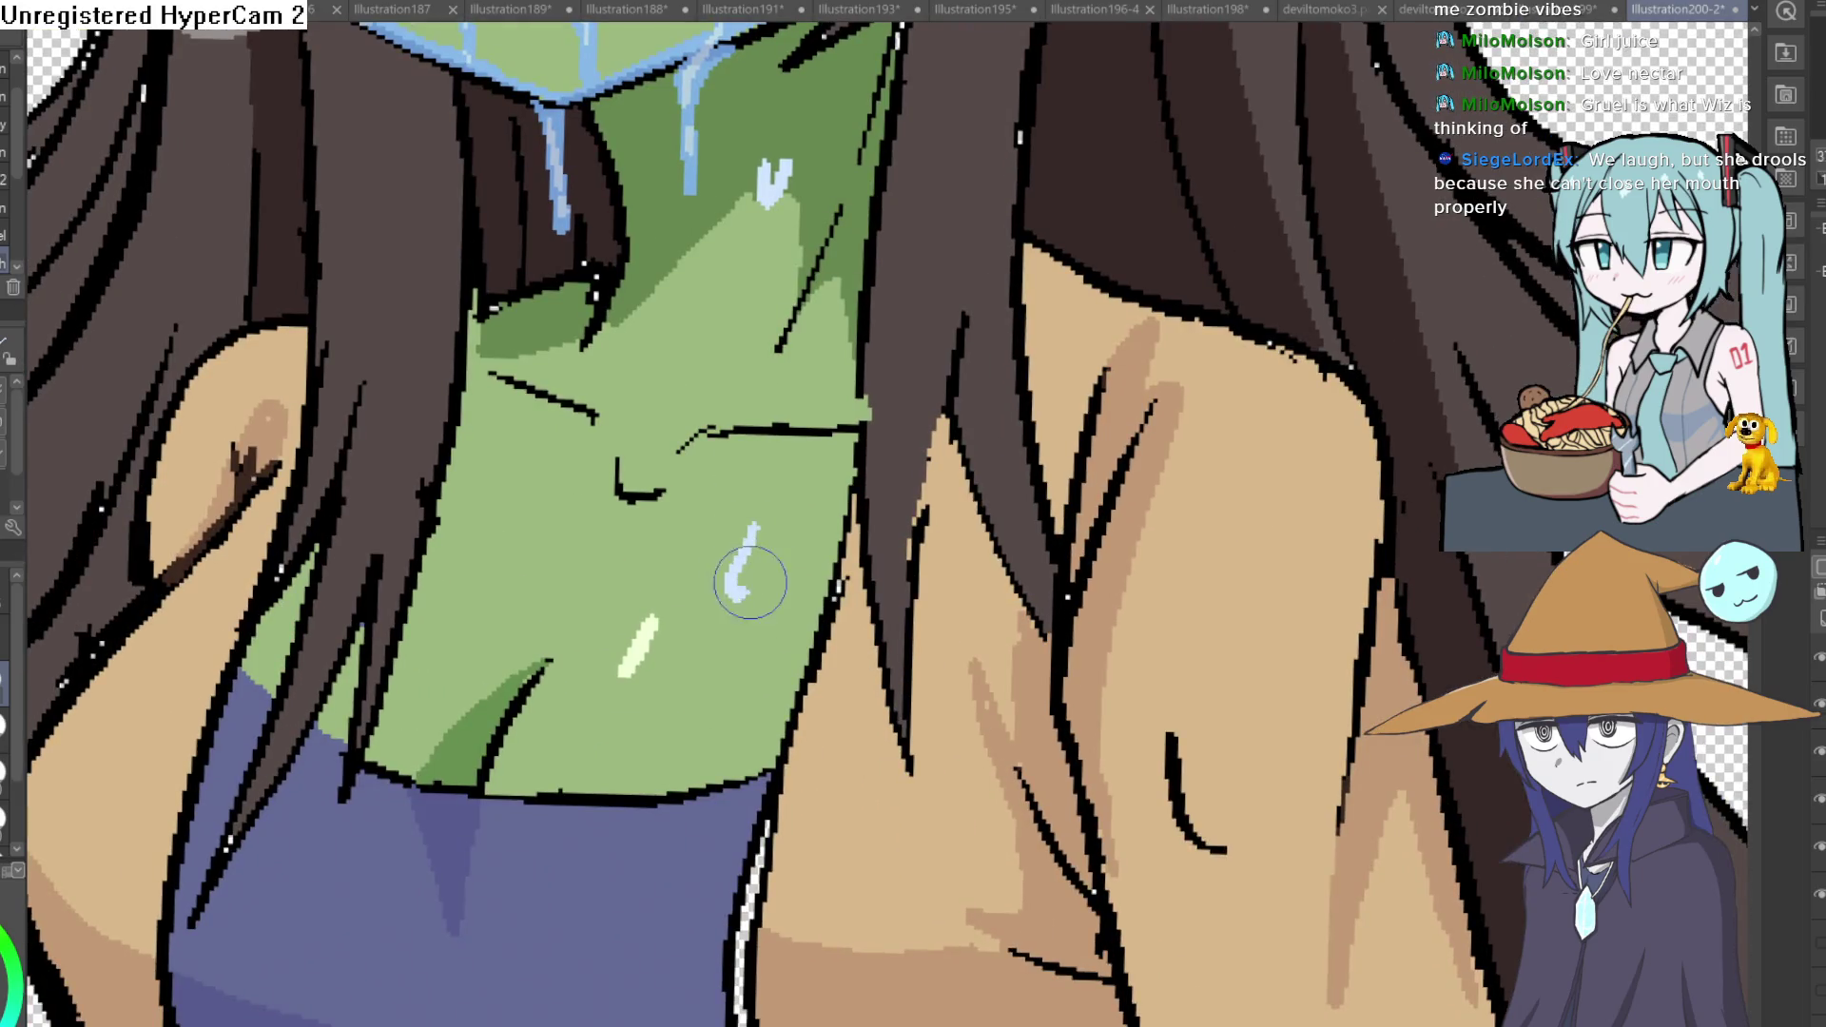
{"action": "left_click_drag", "start_coordinate": [486, 495], "coordinate": [463, 564]}
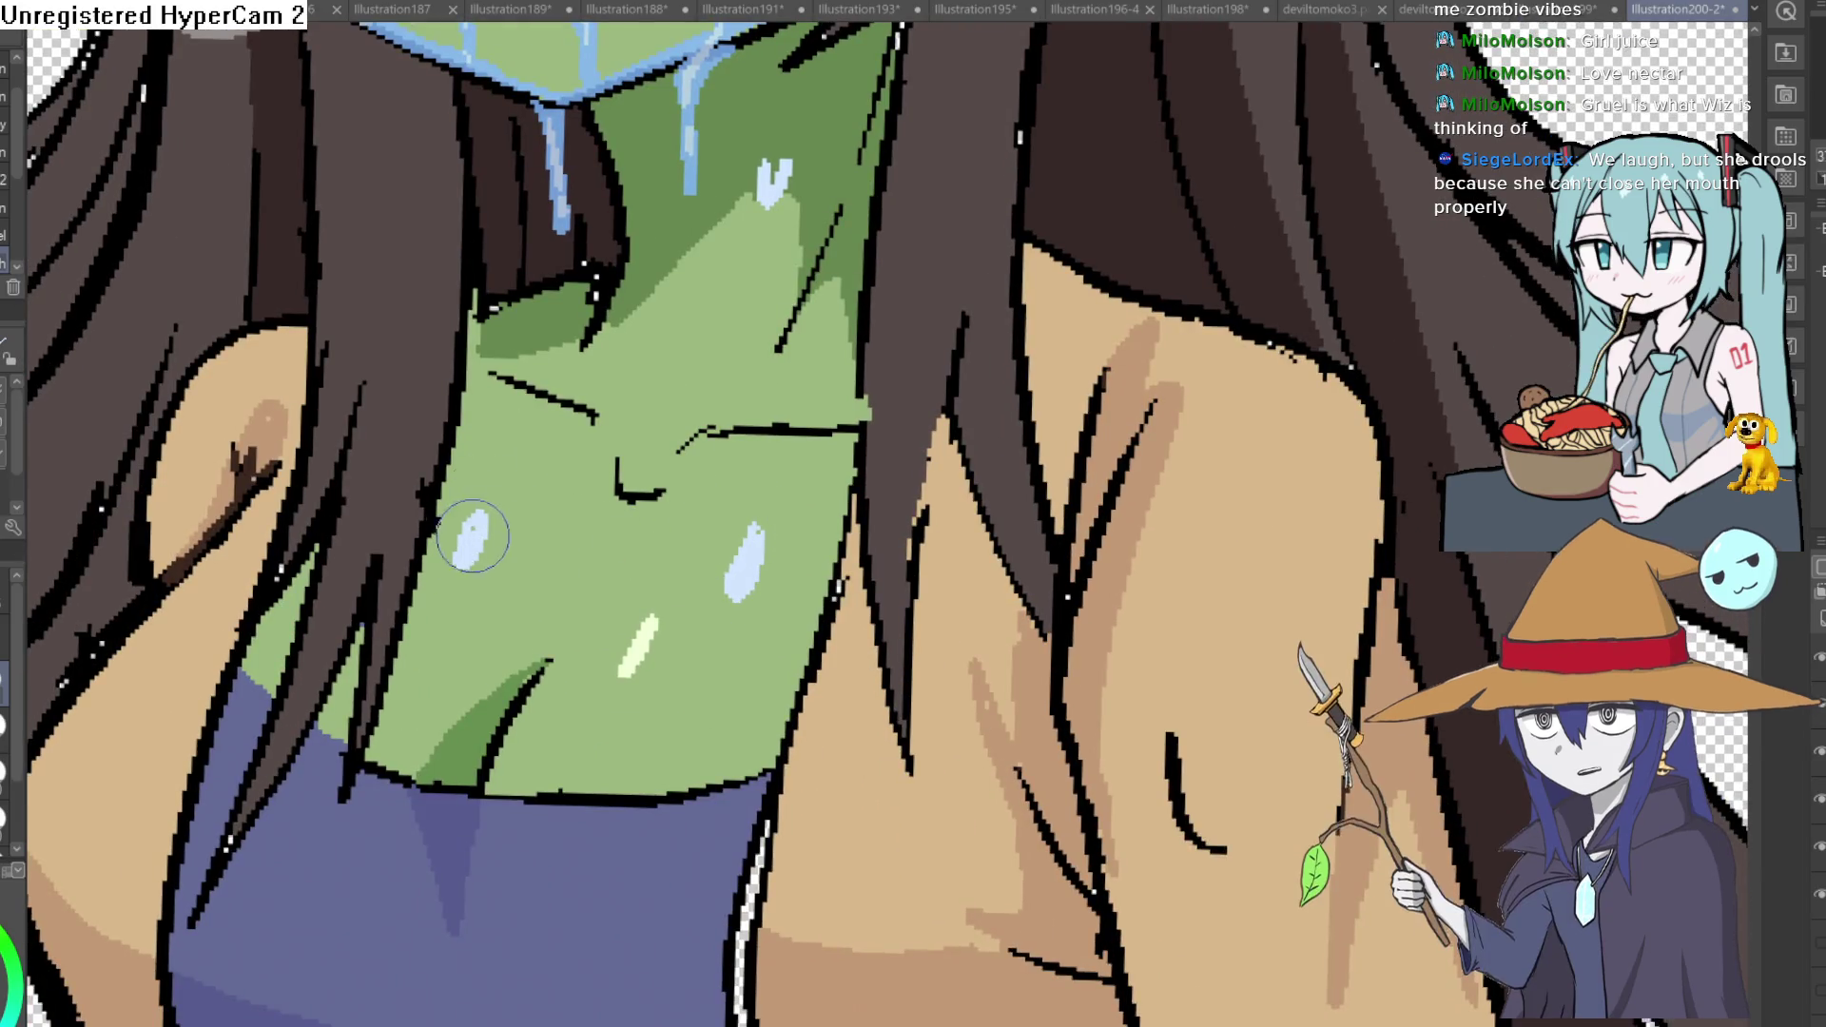
{"action": "left_click_drag", "start_coordinate": [679, 339], "coordinate": [688, 311]}
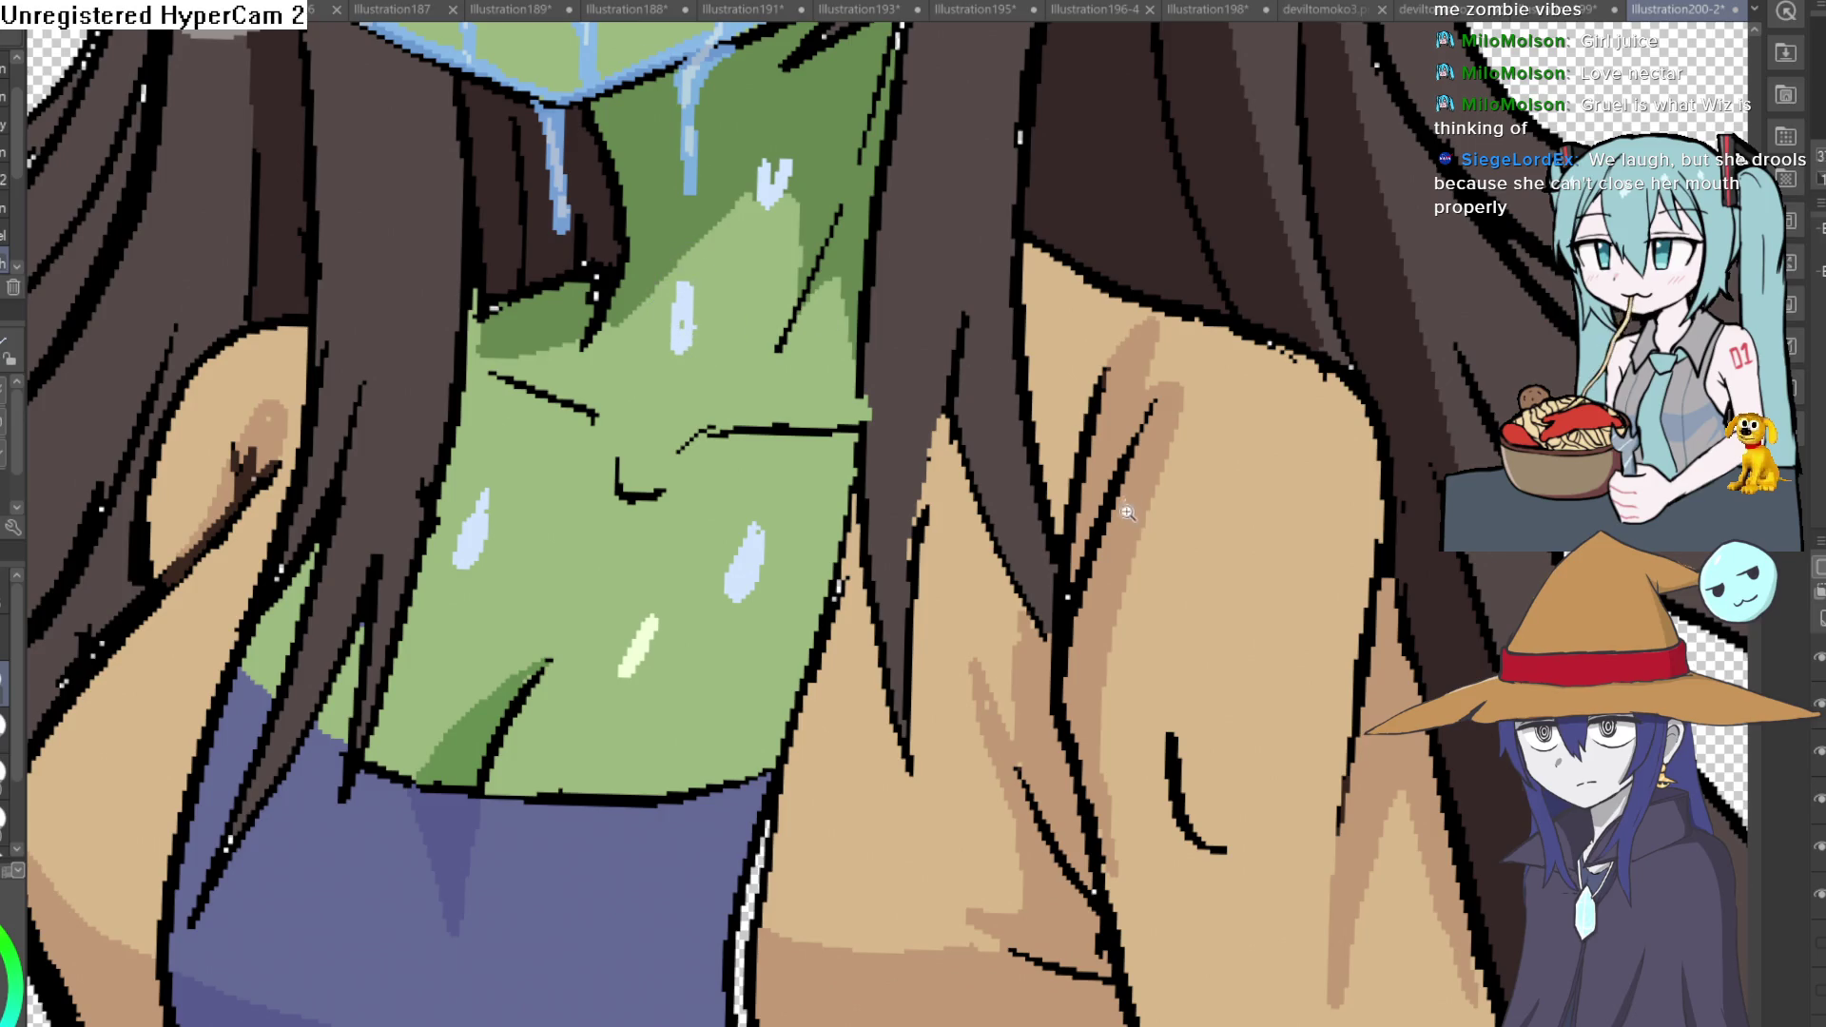
{"action": "scroll", "coordinate": [1127, 502], "scroll_direction": "down", "scroll_amount": 5}
{"action": "scroll", "coordinate": [999, 514], "scroll_direction": "down", "scroll_amount": 3}
{"action": "scroll", "coordinate": [970, 514], "scroll_direction": "down", "scroll_amount": 2}
{"action": "scroll", "coordinate": [926, 514], "scroll_direction": "up", "scroll_amount": 3}
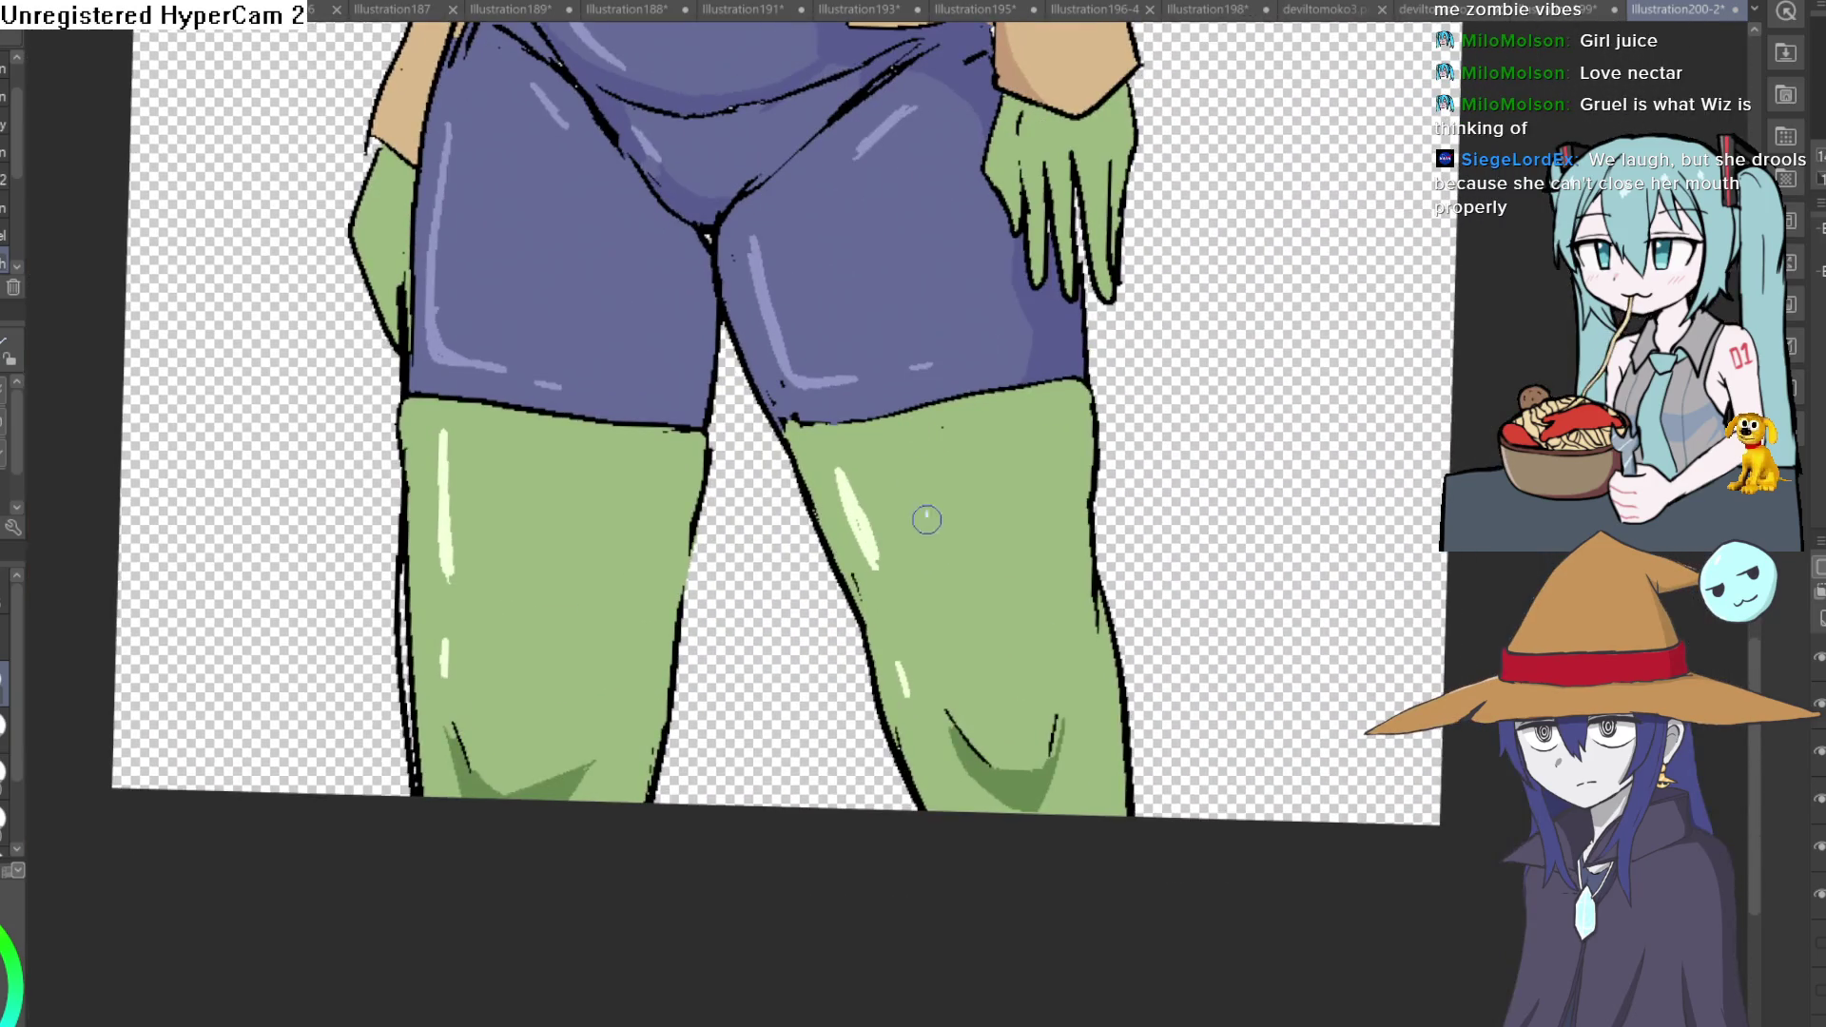
{"action": "left_click_drag", "start_coordinate": [970, 636], "coordinate": [971, 647]}
{"action": "left_click_drag", "start_coordinate": [512, 589], "coordinate": [513, 603]}
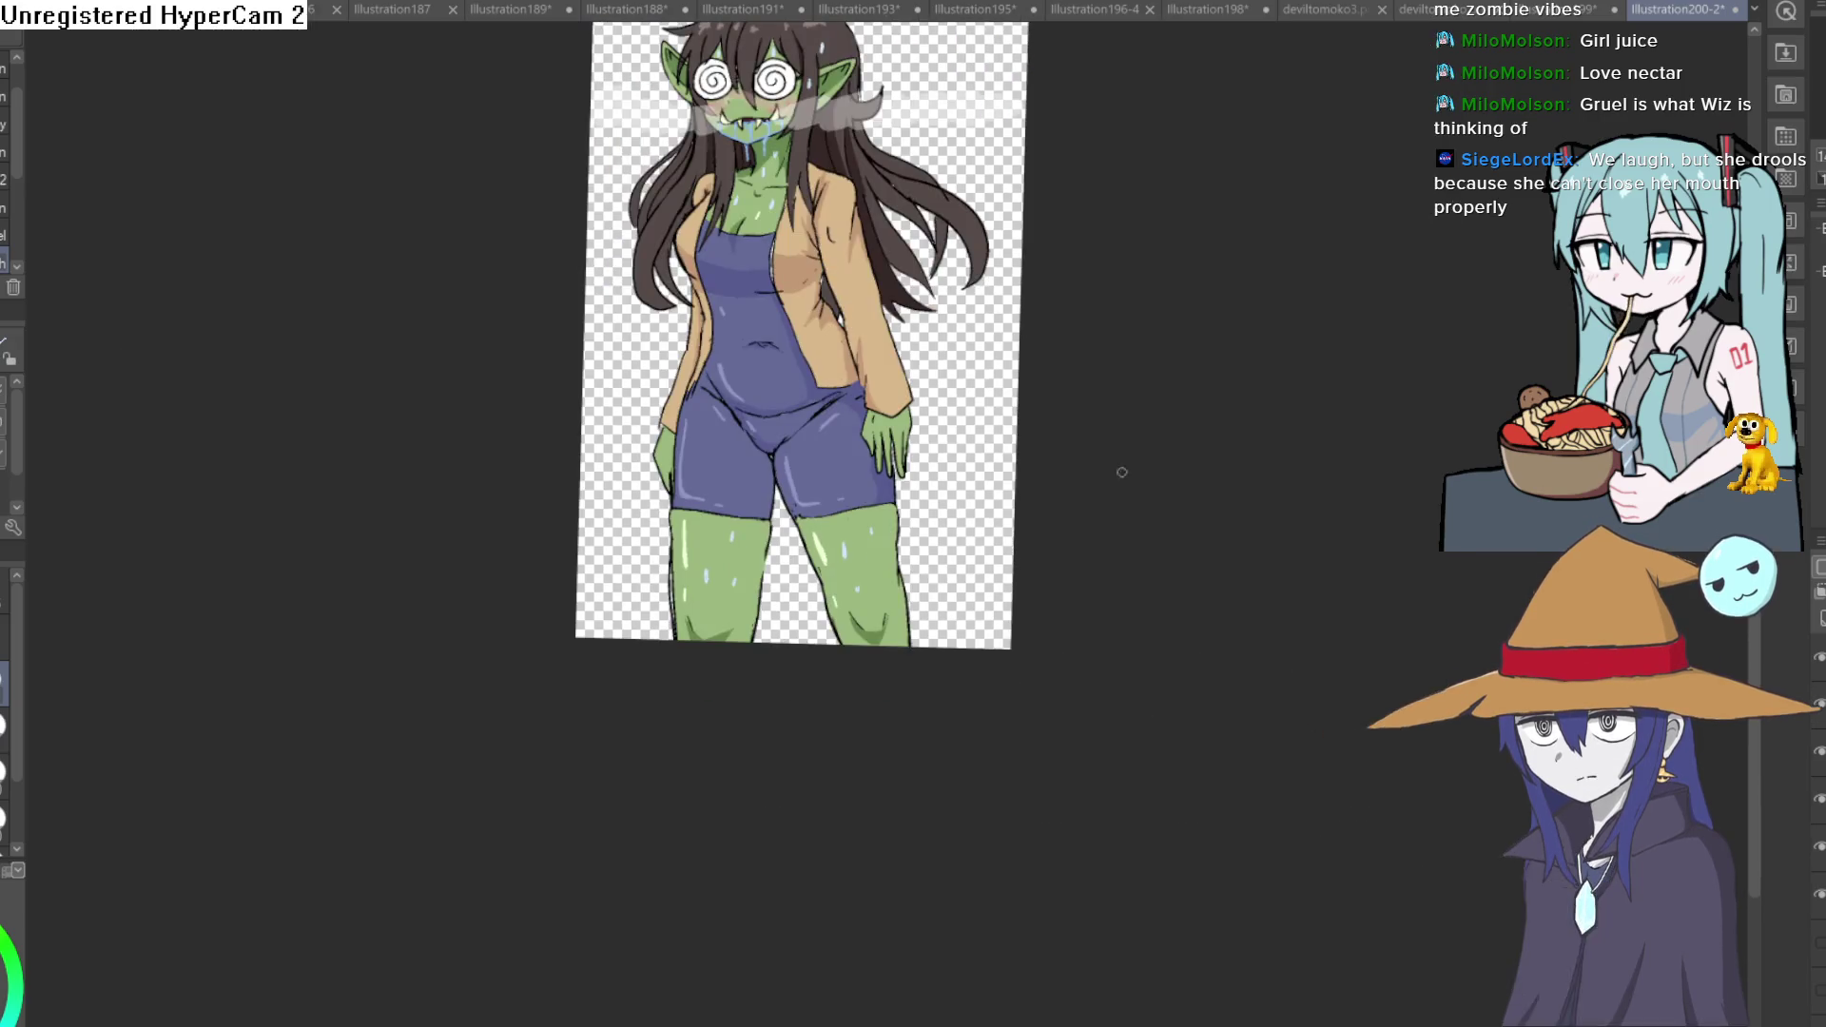
{"action": "scroll", "coordinate": [1112, 463], "scroll_direction": "down", "scroll_amount": 4}
Review the head and hair, then paint a whitish steam wisp across the hips.
{"action": "left_click_drag", "start_coordinate": [1062, 438], "coordinate": [1076, 553]}
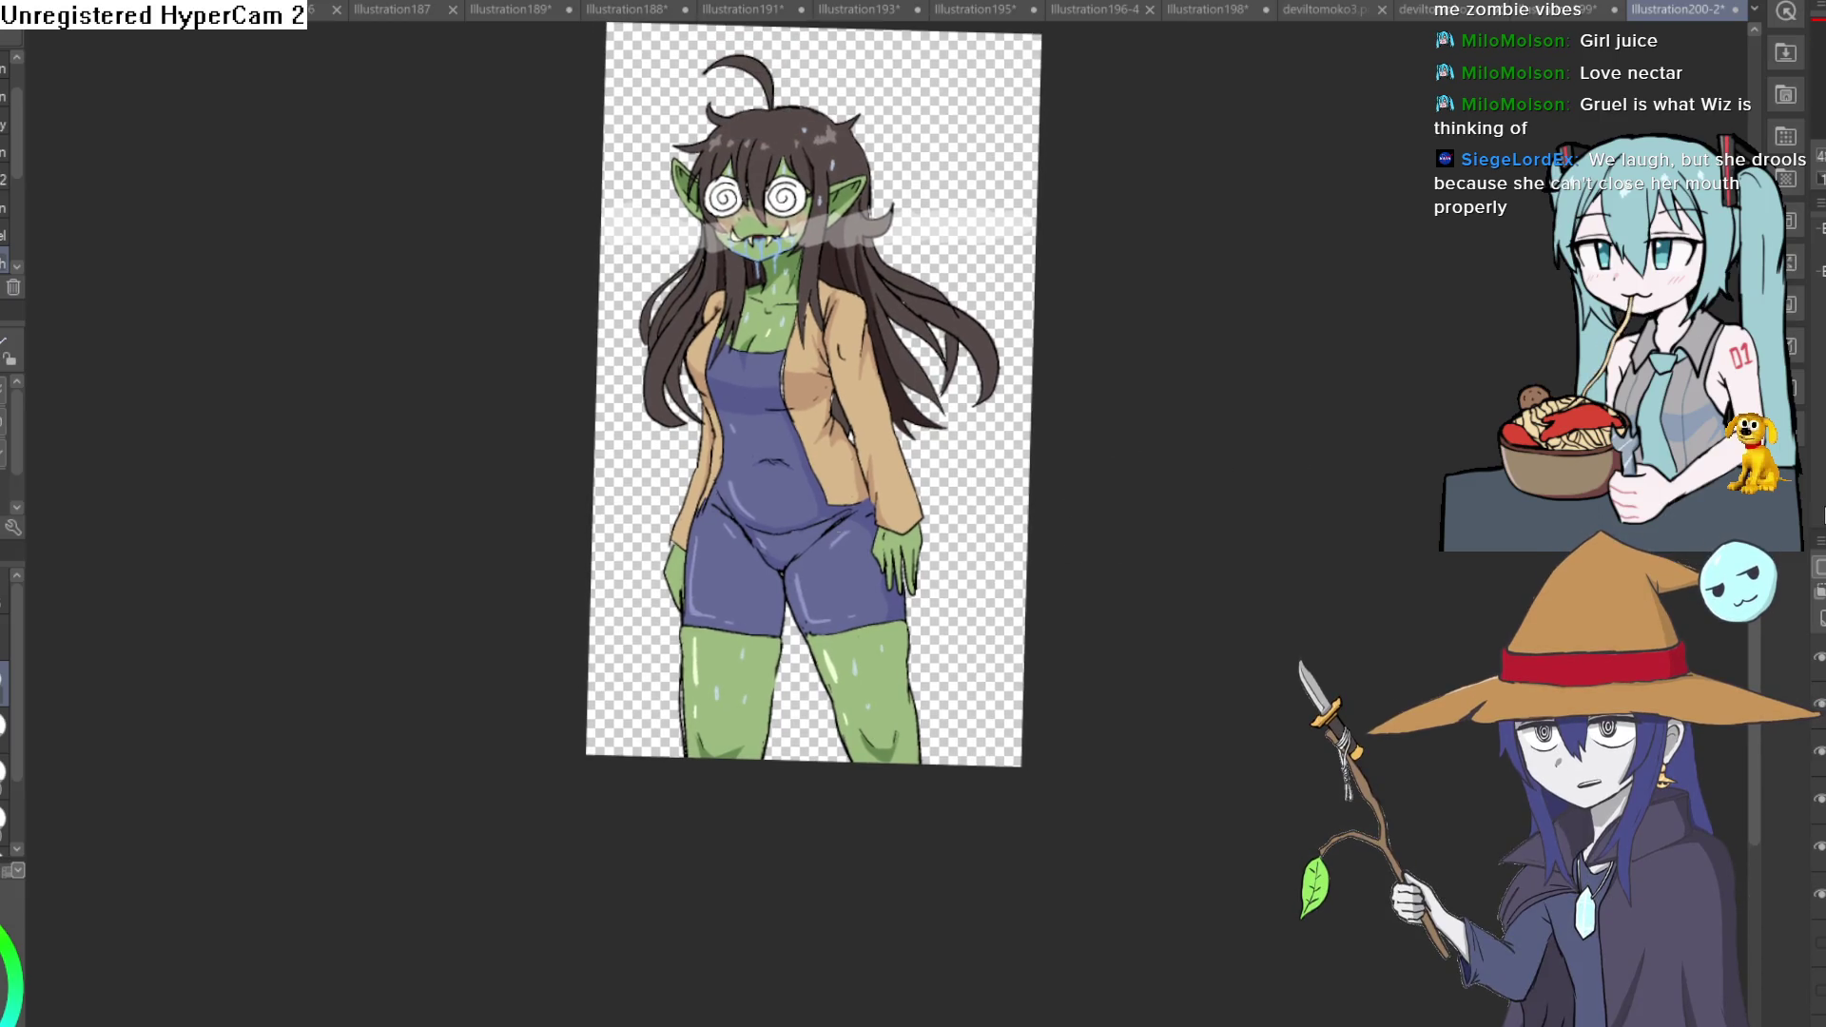
{"action": "scroll", "coordinate": [1039, 305], "scroll_direction": "up", "scroll_amount": 5}
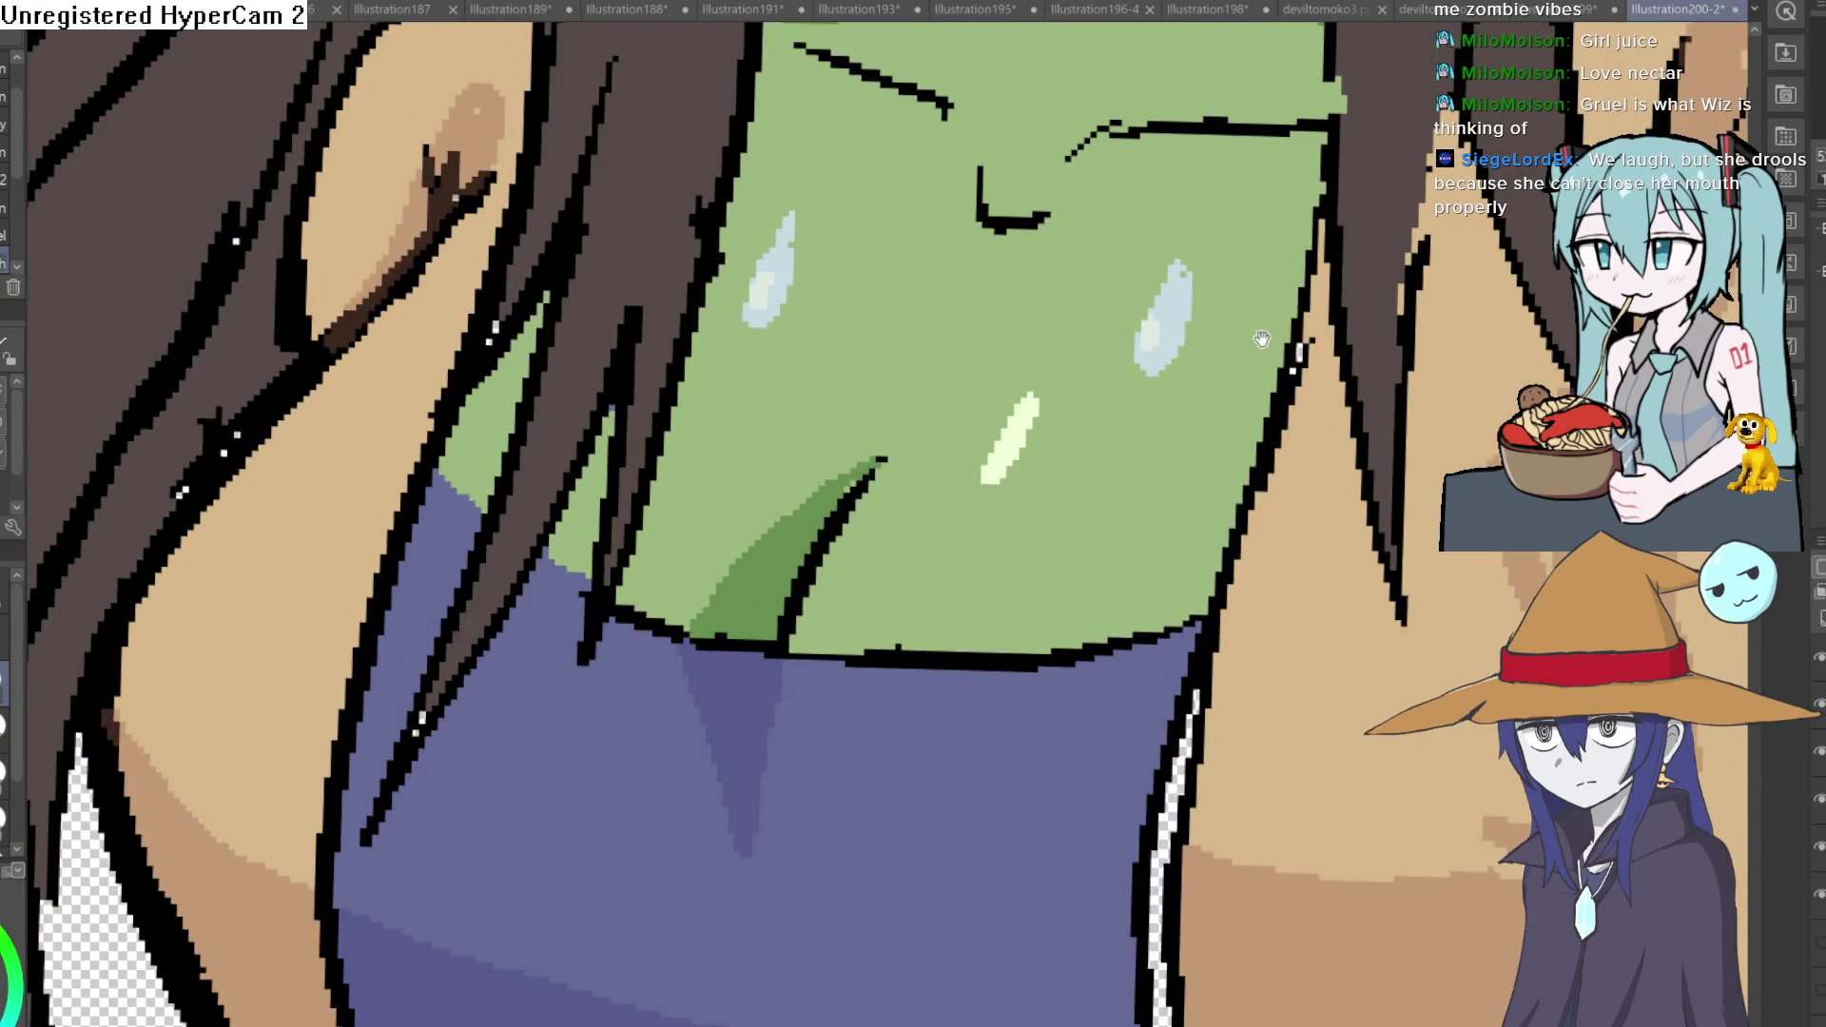
{"action": "left_click_drag", "start_coordinate": [1153, 306], "coordinate": [1025, 719]}
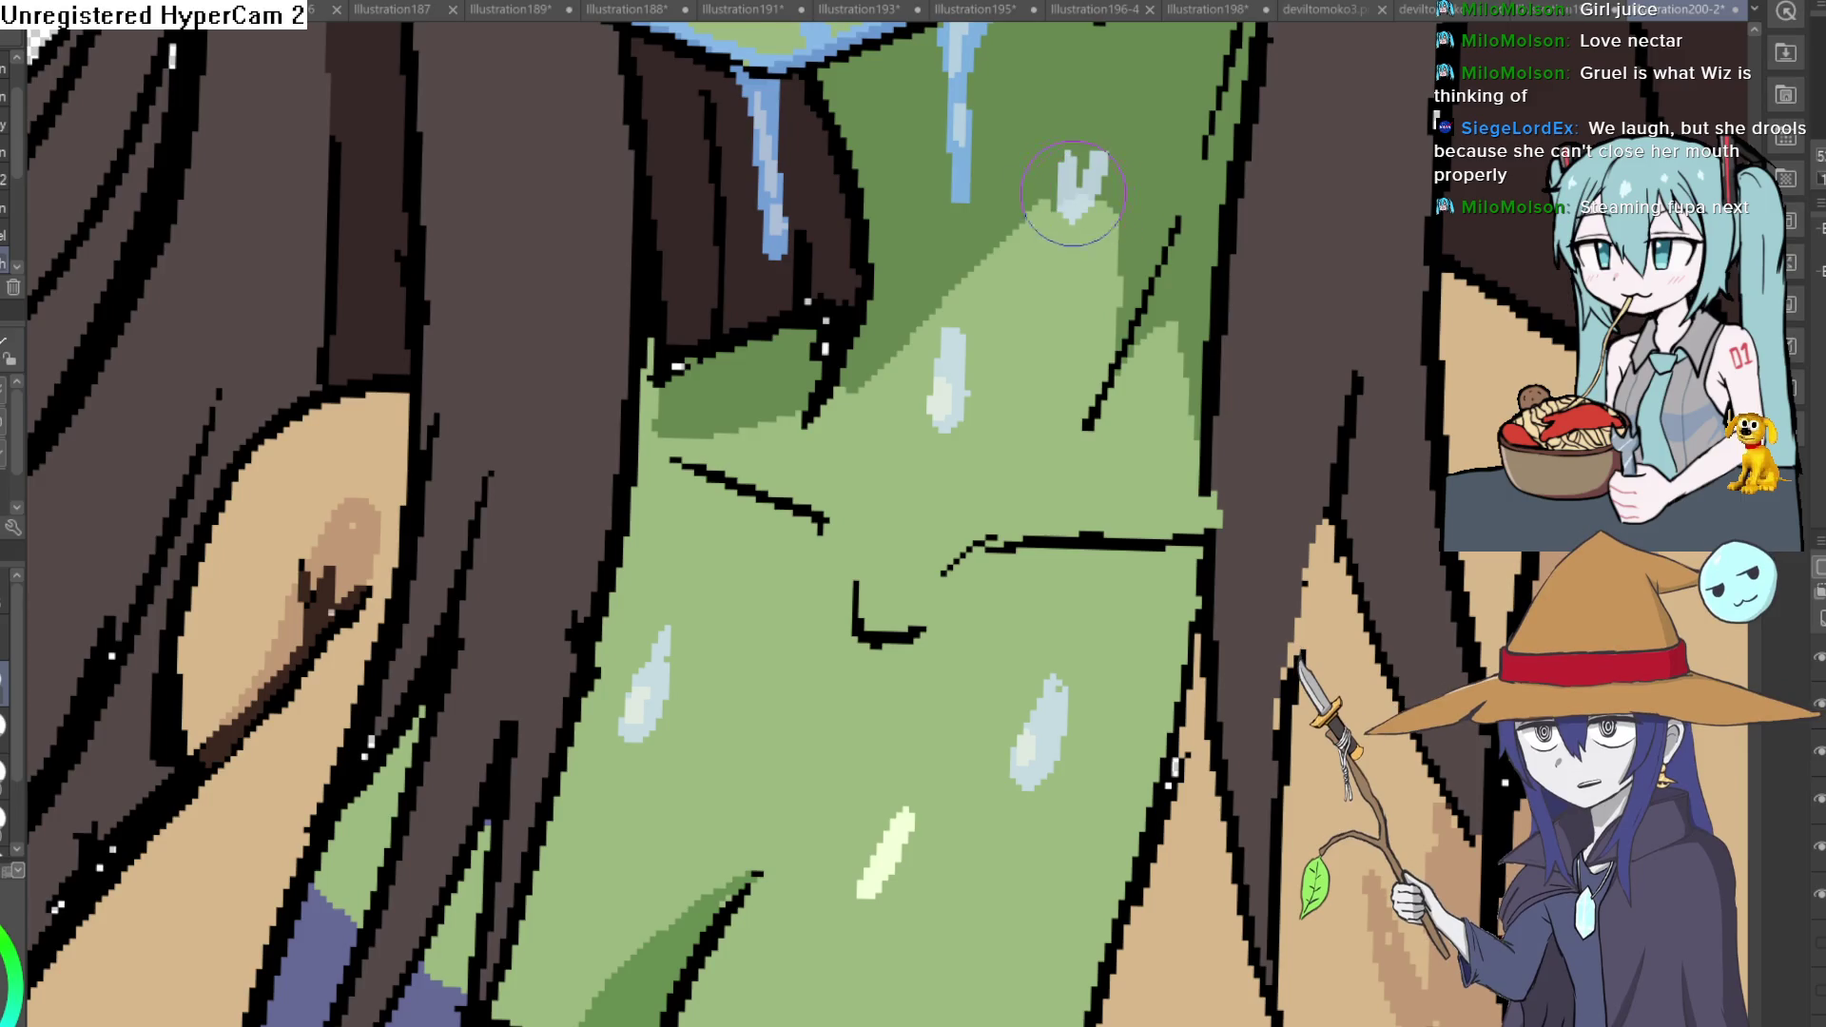
{"action": "scroll", "coordinate": [1085, 185], "scroll_direction": "down", "scroll_amount": 3}
{"action": "scroll", "coordinate": [1084, 186], "scroll_direction": "down", "scroll_amount": 3}
{"action": "scroll", "coordinate": [1082, 566], "scroll_direction": "up", "scroll_amount": 3}
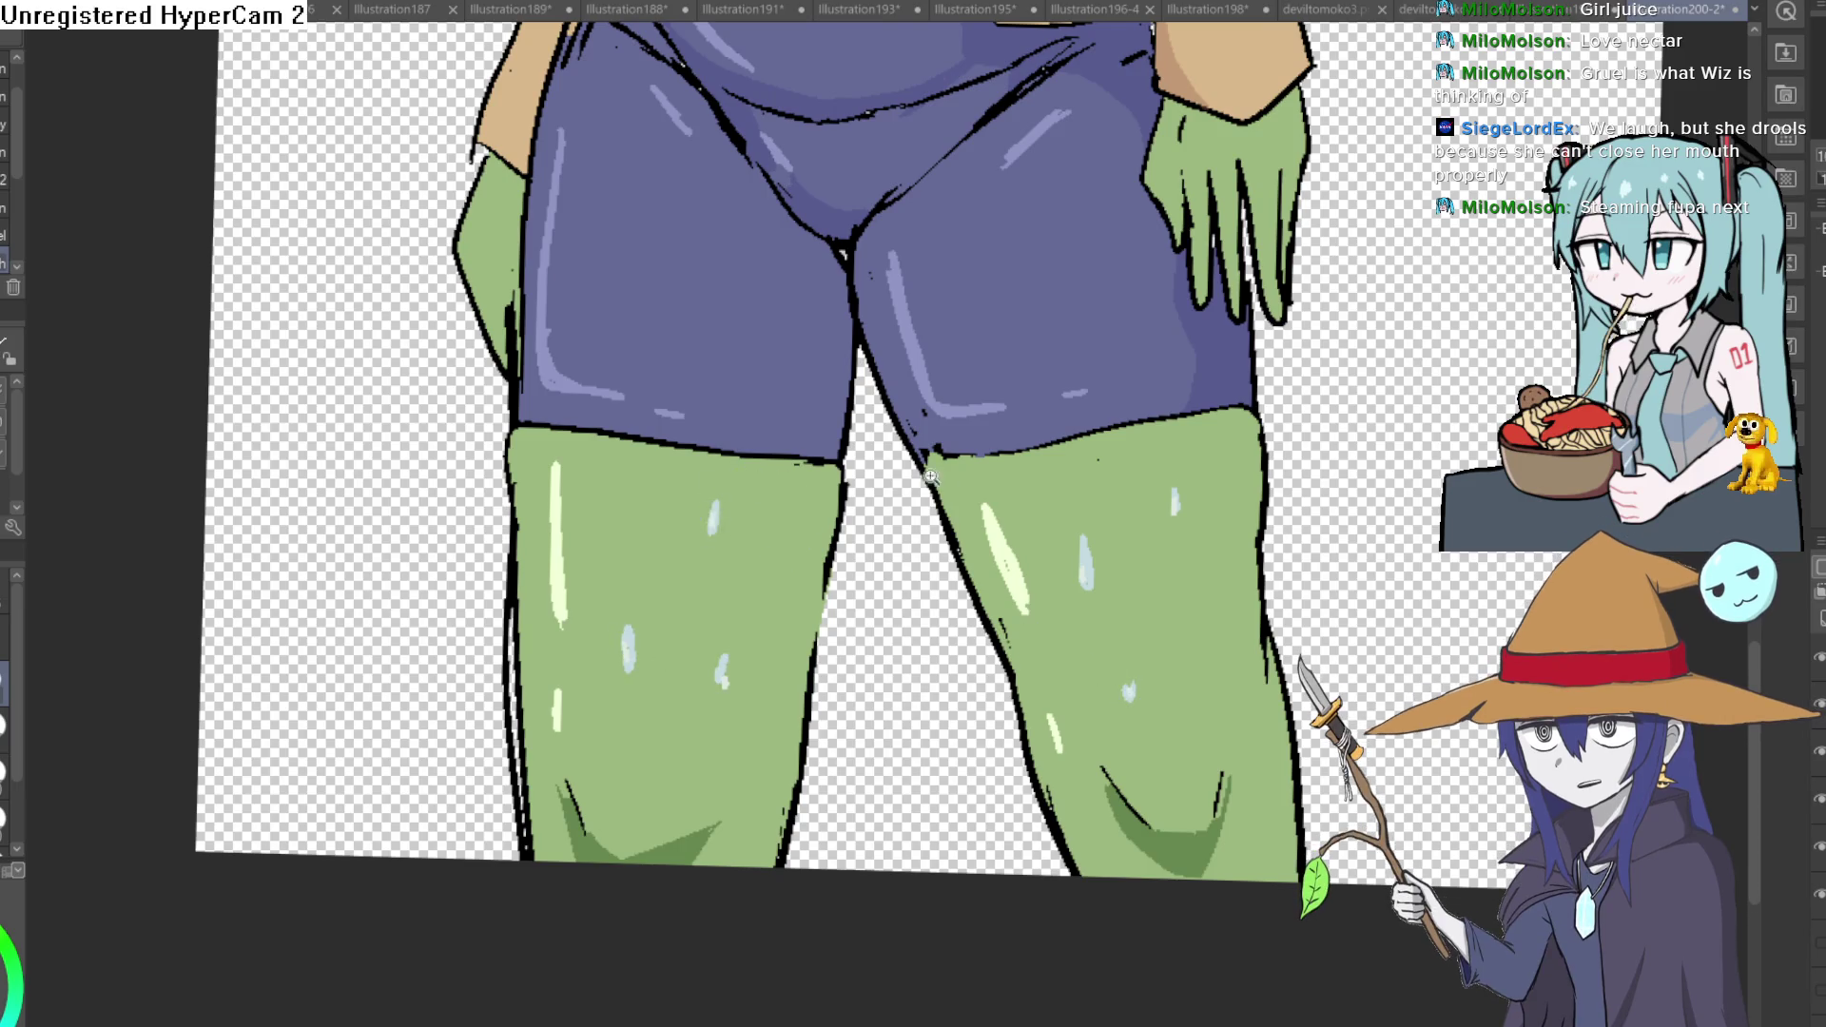
{"action": "scroll", "coordinate": [918, 475], "scroll_direction": "down", "scroll_amount": 3}
{"action": "scroll", "coordinate": [999, 528], "scroll_direction": "up", "scroll_amount": 2}
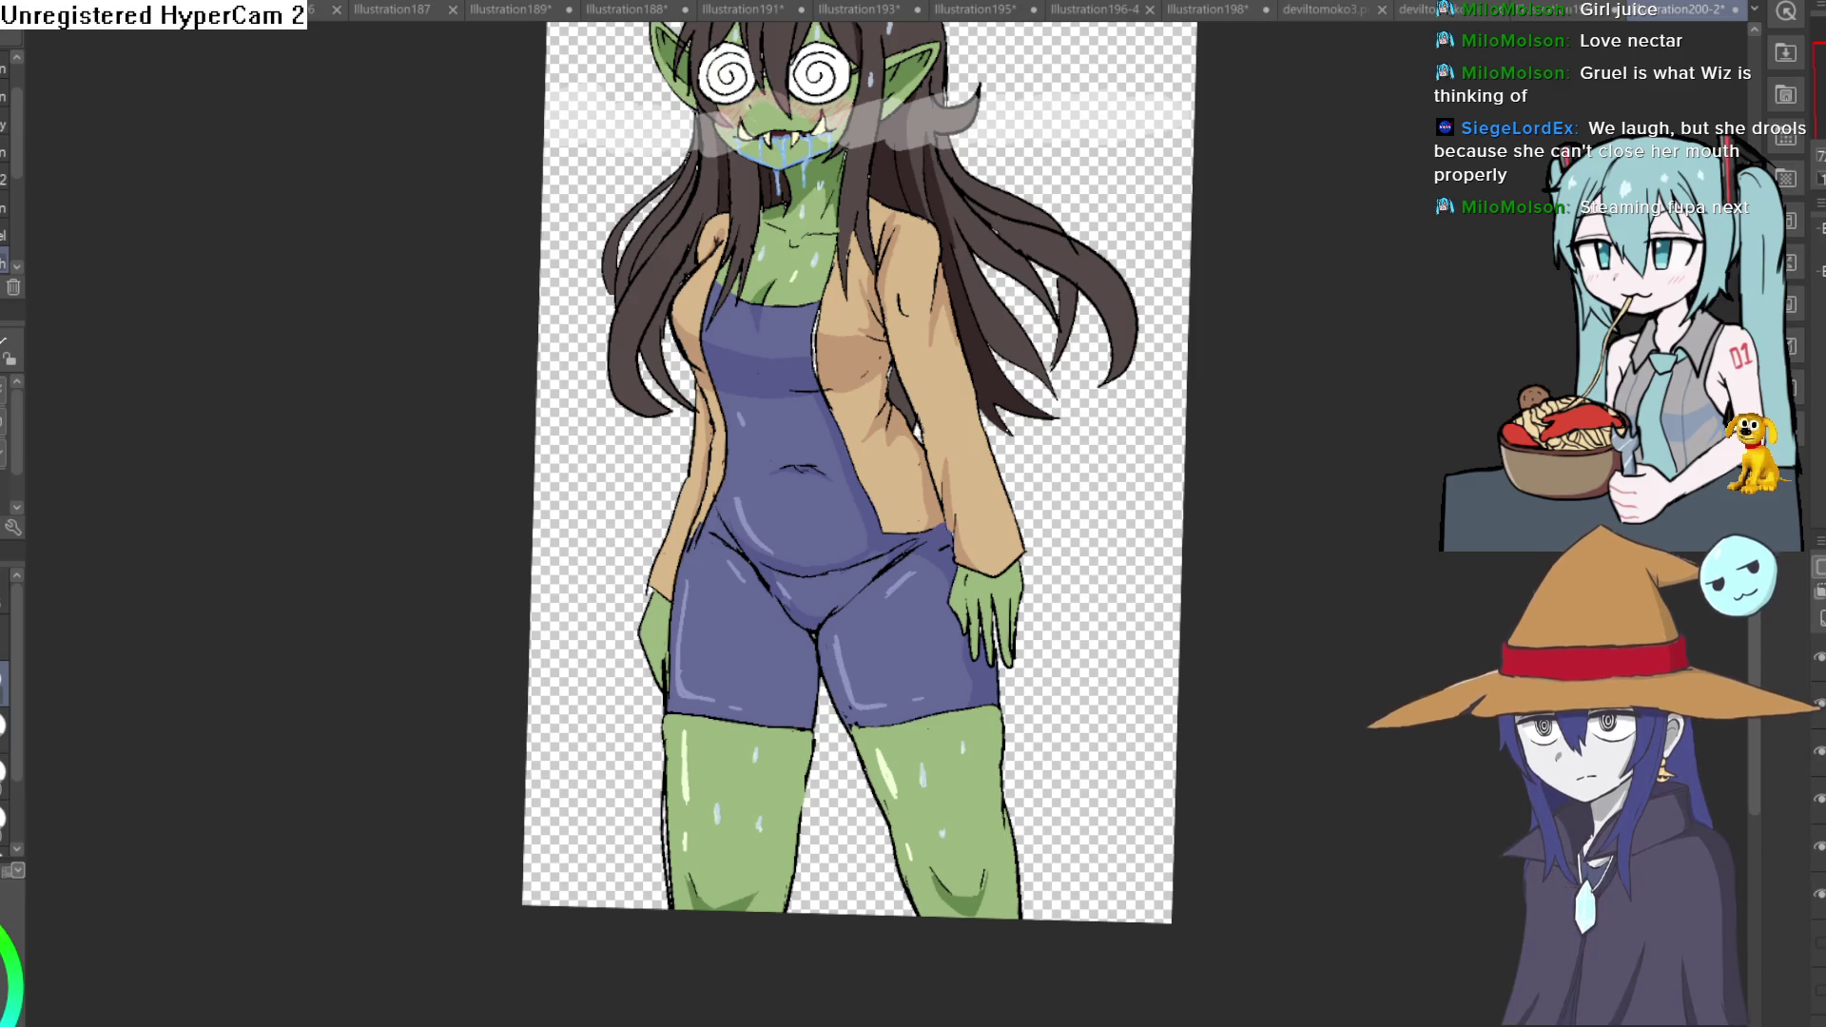
{"action": "mouse_move", "coordinate": [844, 609]}
{"action": "left_mouse_down"}
{"action": "mouse_move", "coordinate": [1263, 570]}
{"action": "mouse_move", "coordinate": [650, 600]}
{"action": "left_mouse_up"}
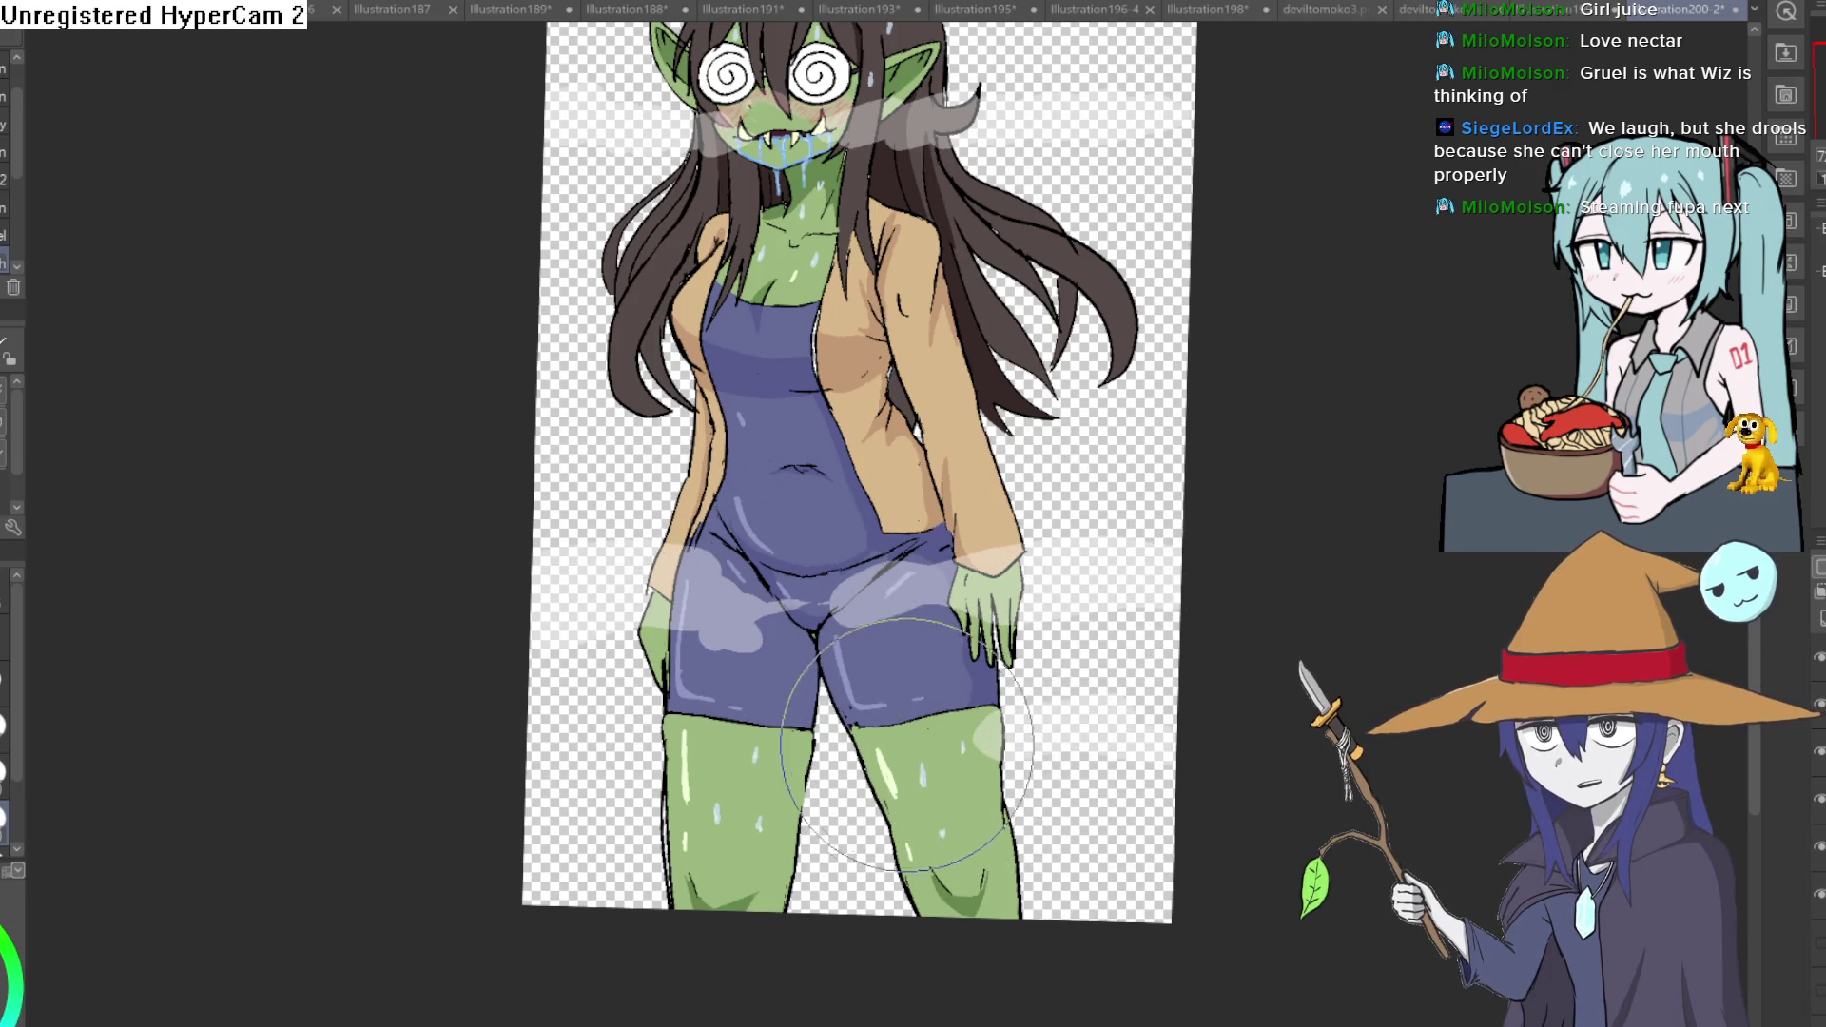
Paint translucent white steam wisps across the arm and over the hair.
{"action": "left_click_drag", "start_coordinate": [899, 393], "coordinate": [1098, 385]}
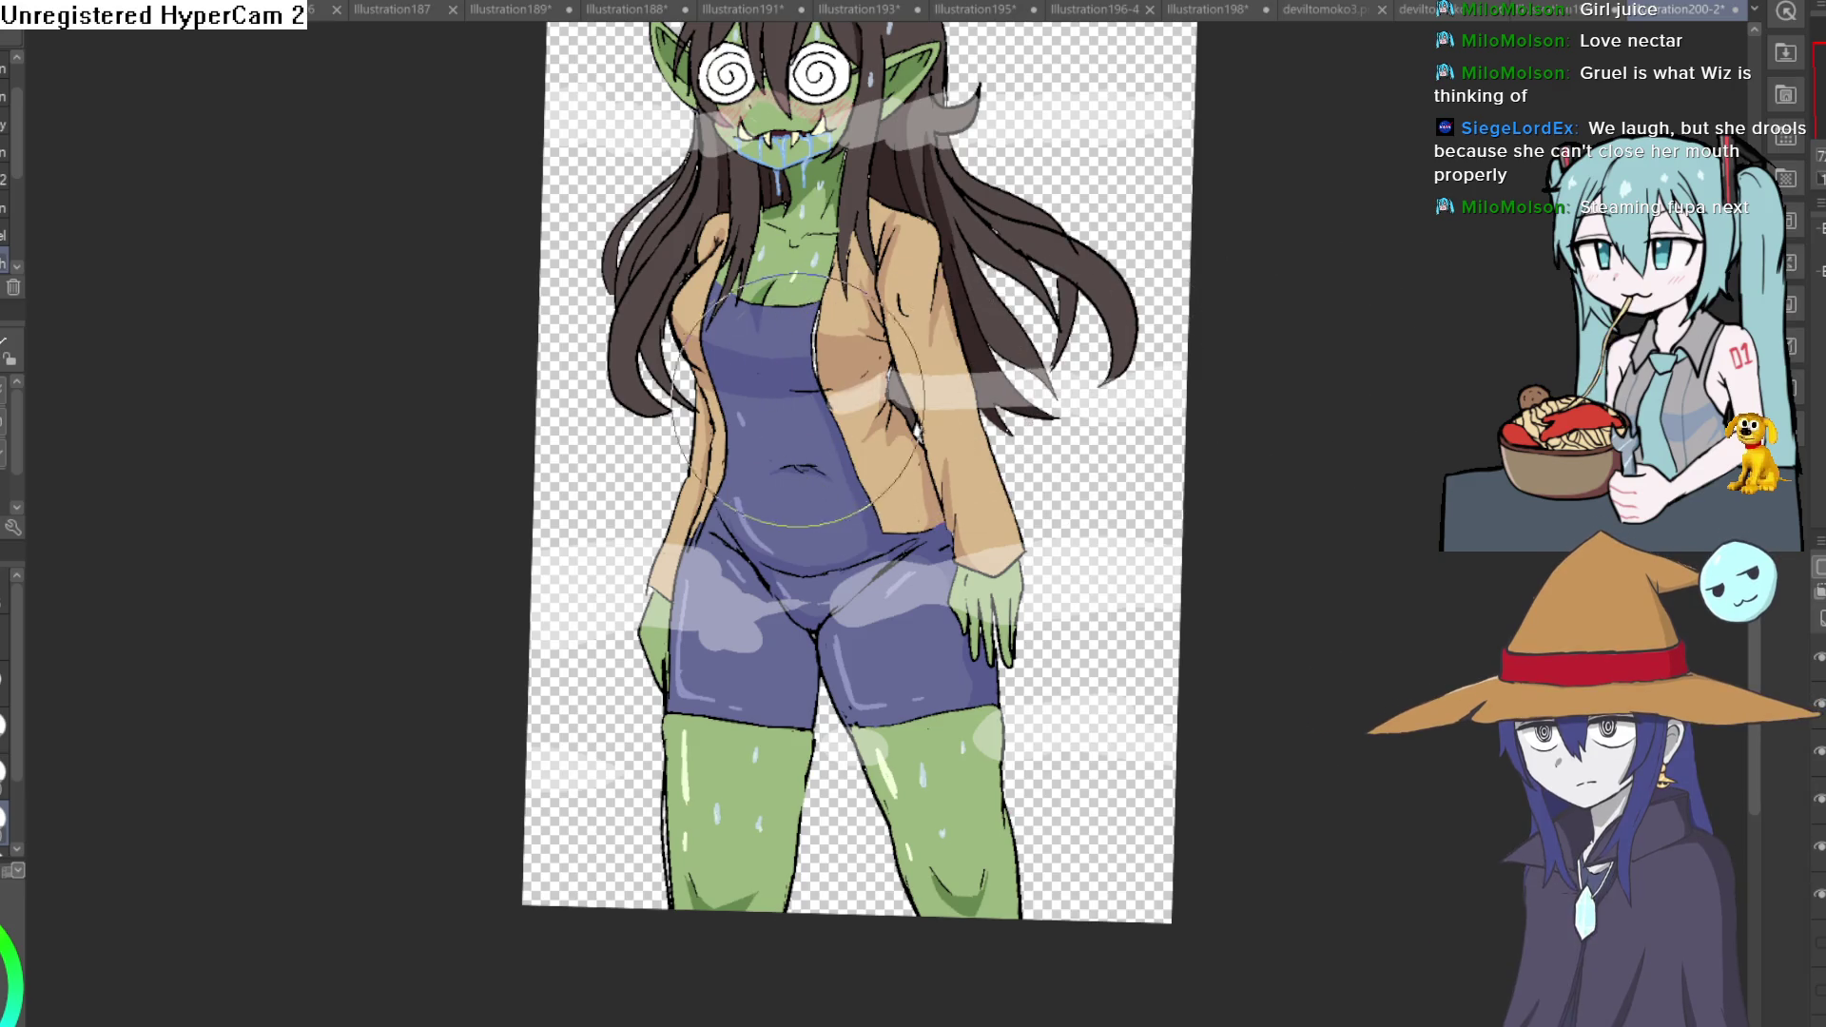
{"action": "left_click_drag", "start_coordinate": [885, 372], "coordinate": [699, 400]}
{"action": "mouse_move", "coordinate": [942, 285]}
{"action": "left_mouse_down"}
{"action": "mouse_move", "coordinate": [1033, 263]}
{"action": "mouse_move", "coordinate": [1009, 513]}
{"action": "left_mouse_up"}
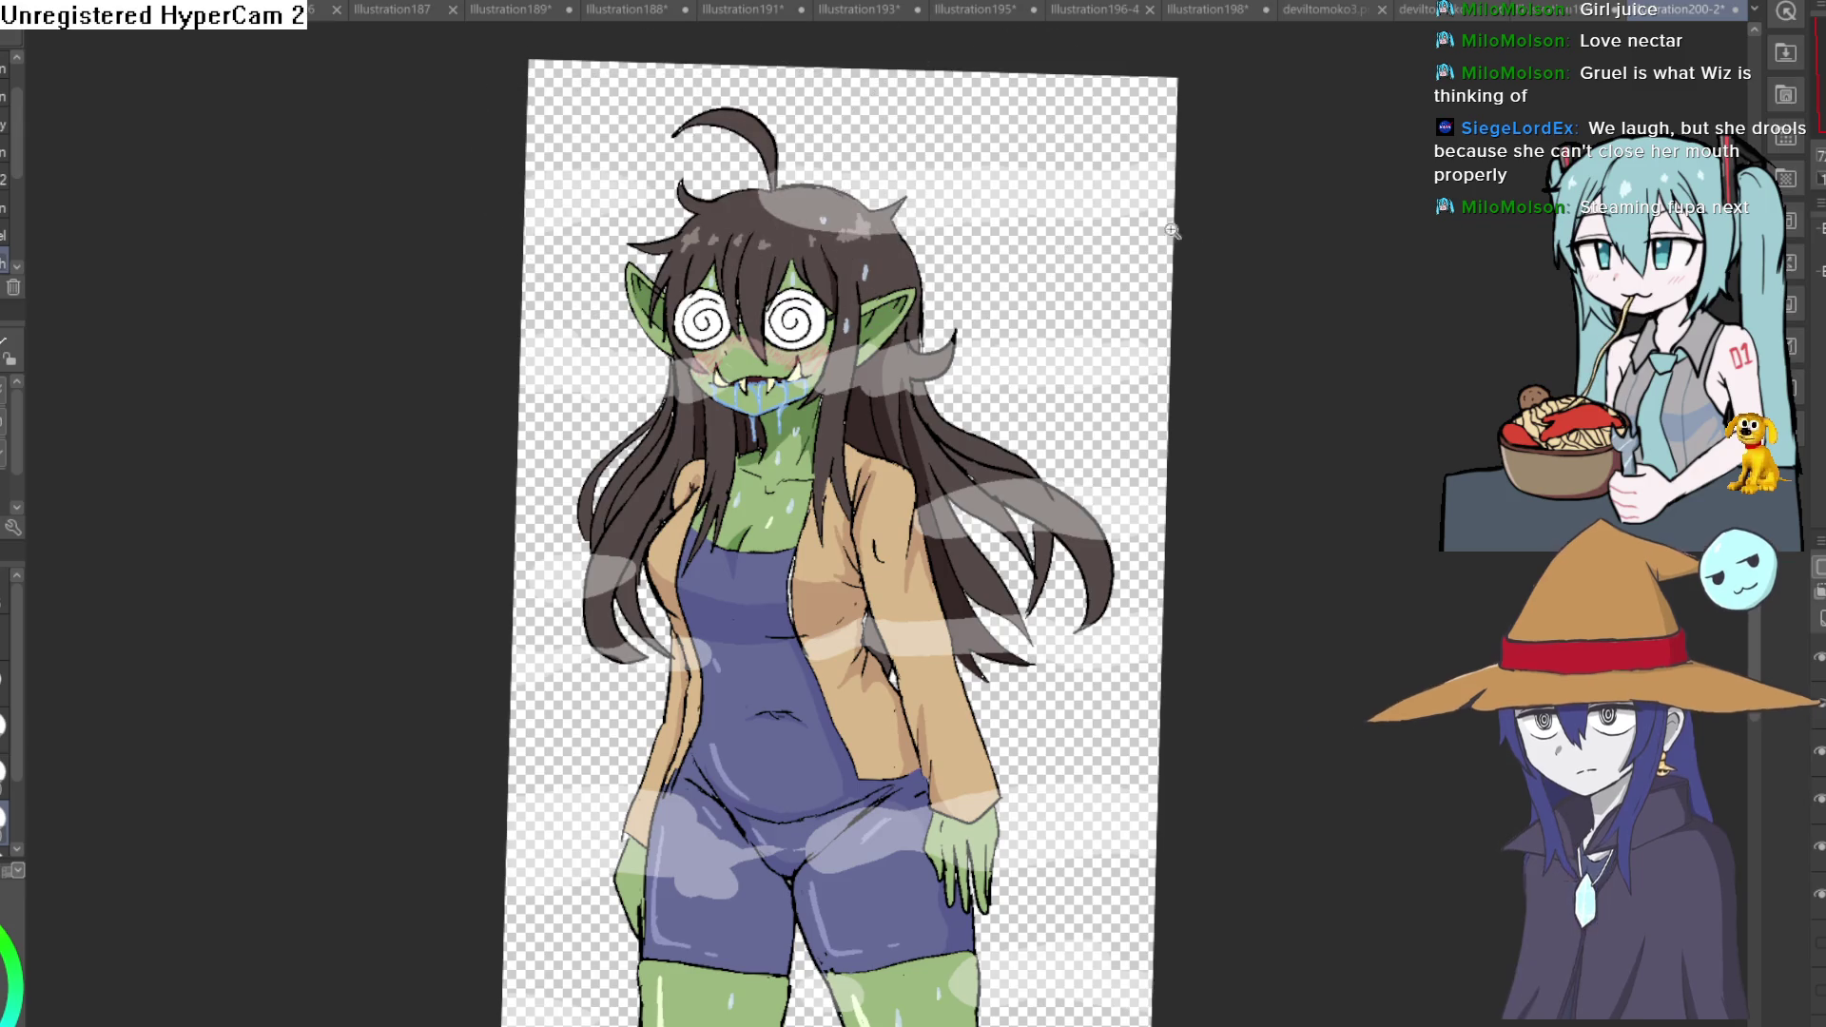
{"action": "scroll", "coordinate": [1296, 347], "scroll_direction": "down", "scroll_amount": 3}
{"action": "scroll", "coordinate": [1211, 295], "scroll_direction": "up", "scroll_amount": 1}
{"action": "scroll", "coordinate": [1203, 320], "scroll_direction": "up", "scroll_amount": 1}
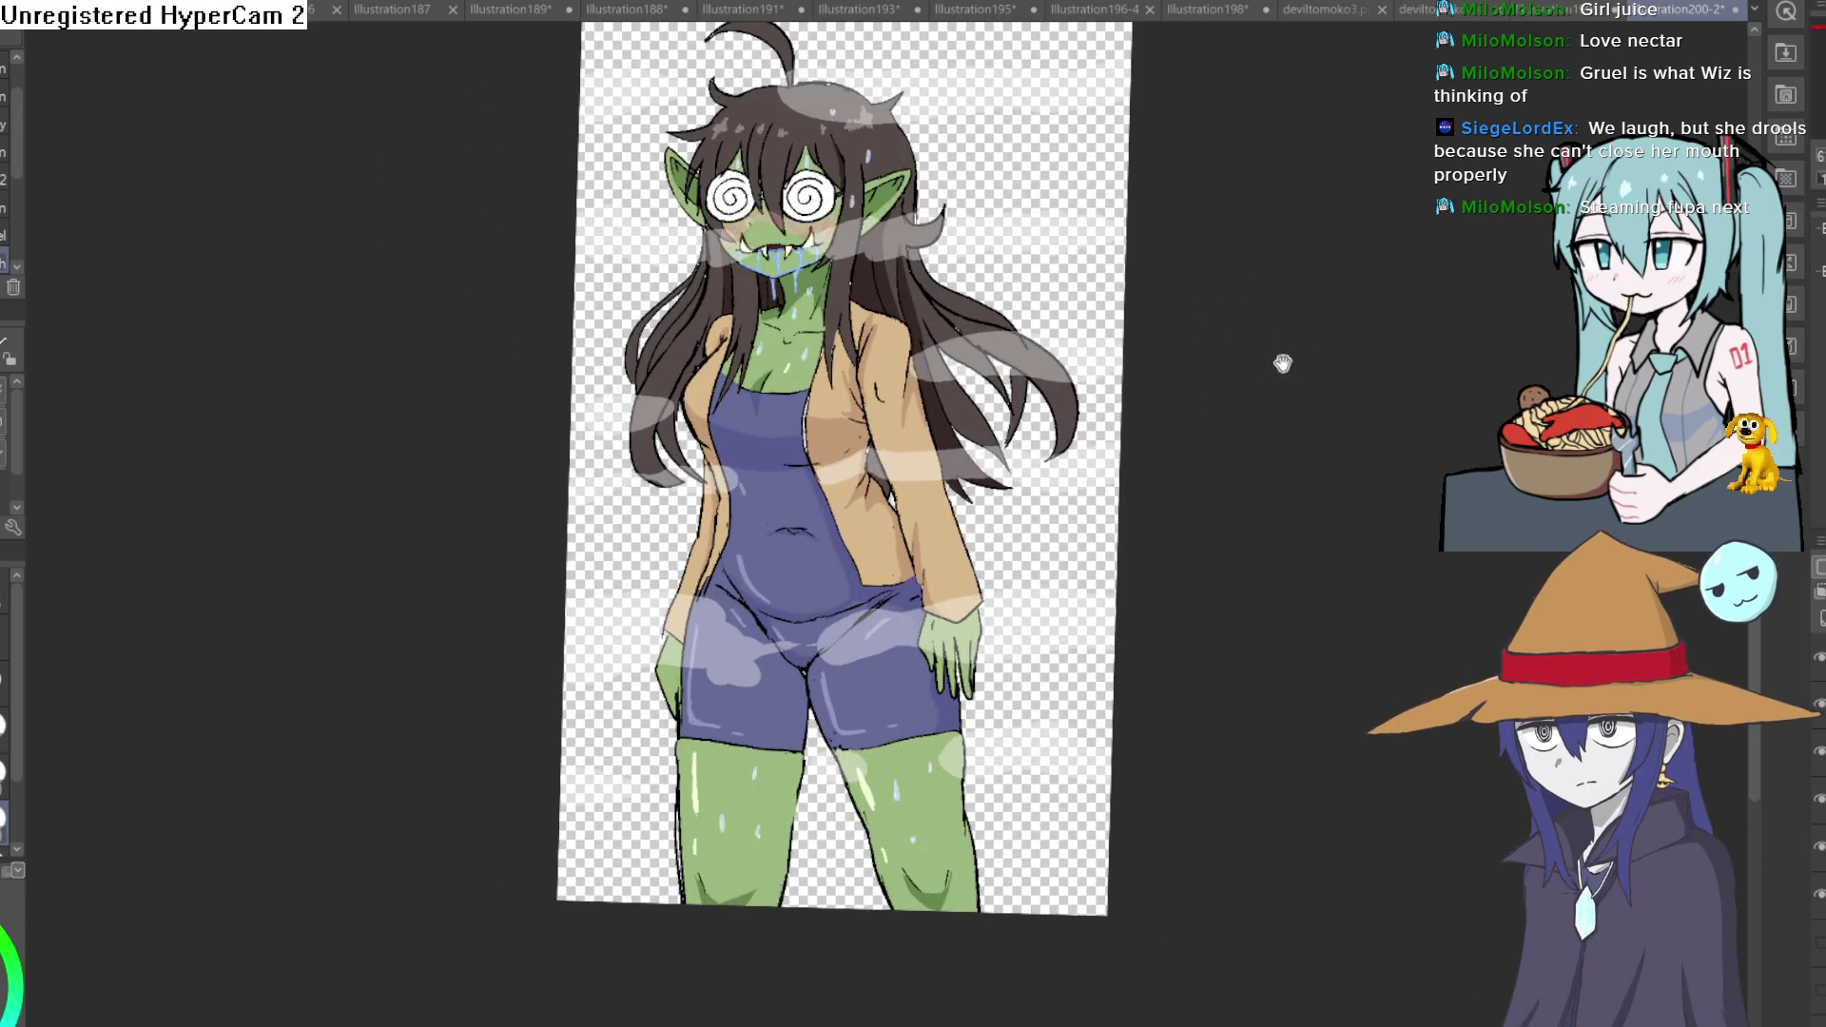
{"action": "scroll", "coordinate": [1288, 358], "scroll_direction": "up", "scroll_amount": 2}
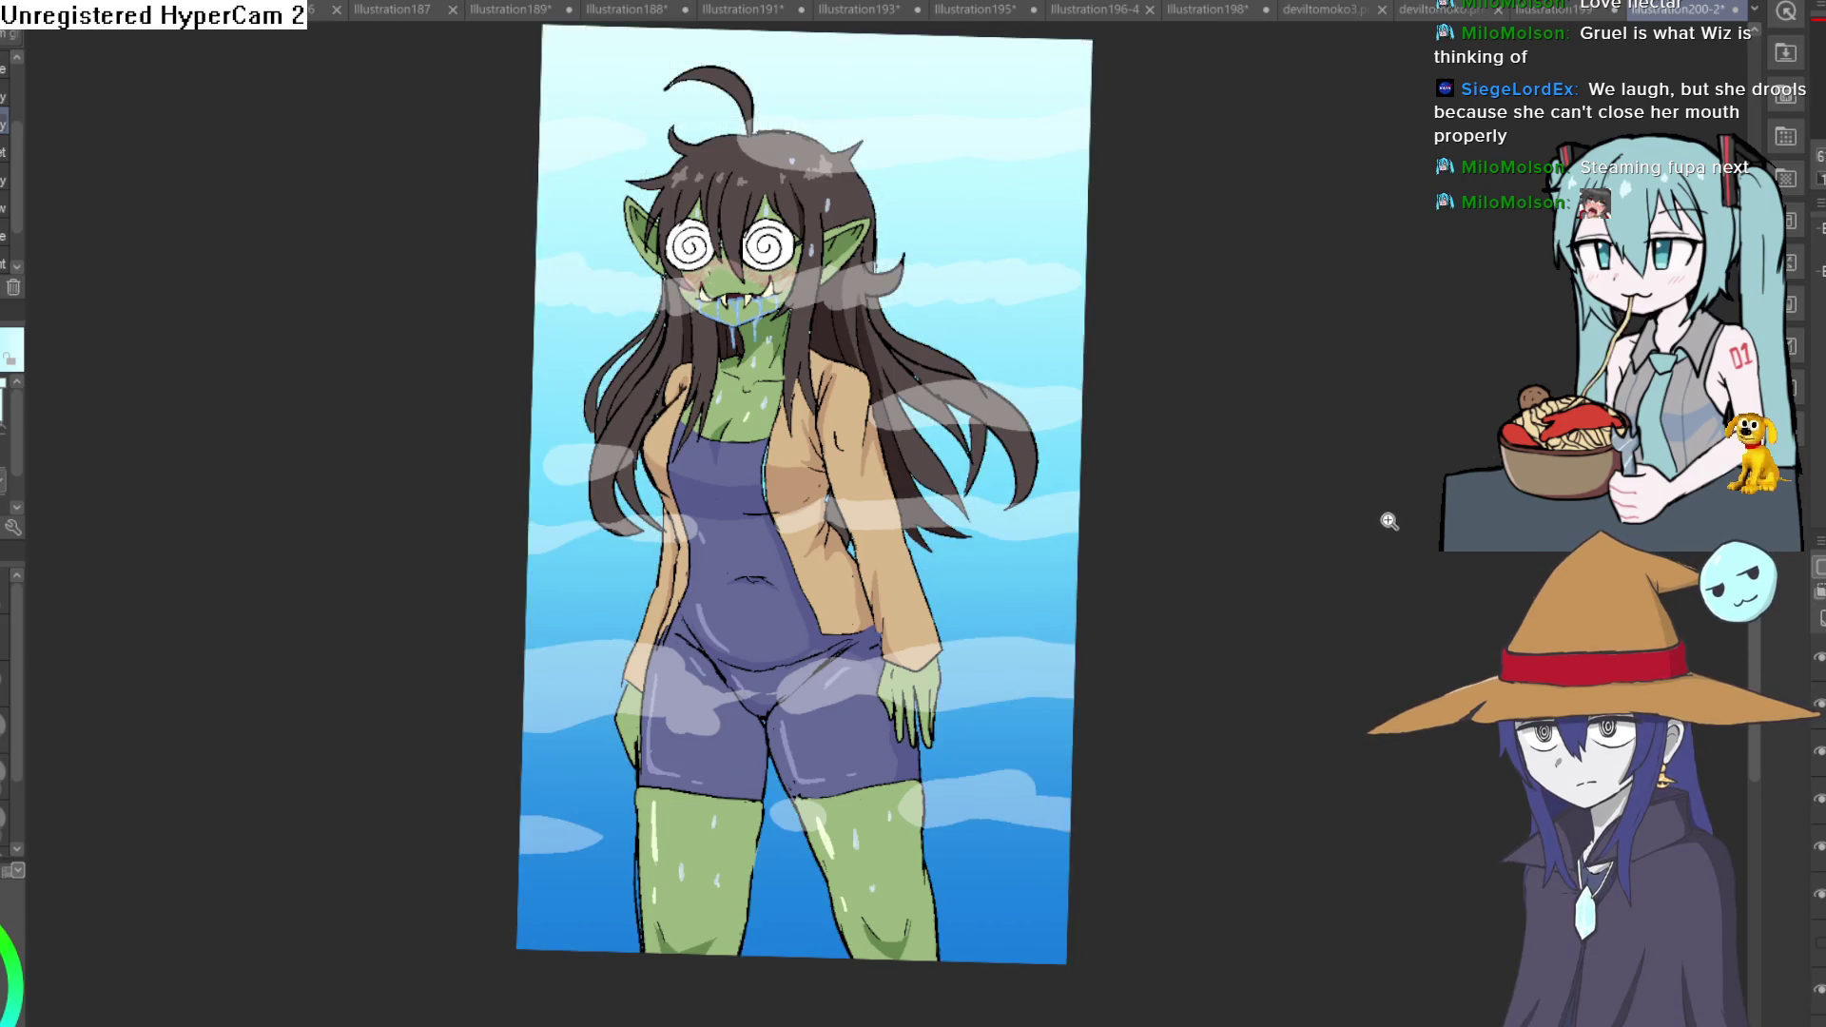
{"action": "left_click_drag", "start_coordinate": [1387, 521], "coordinate": [1305, 582]}
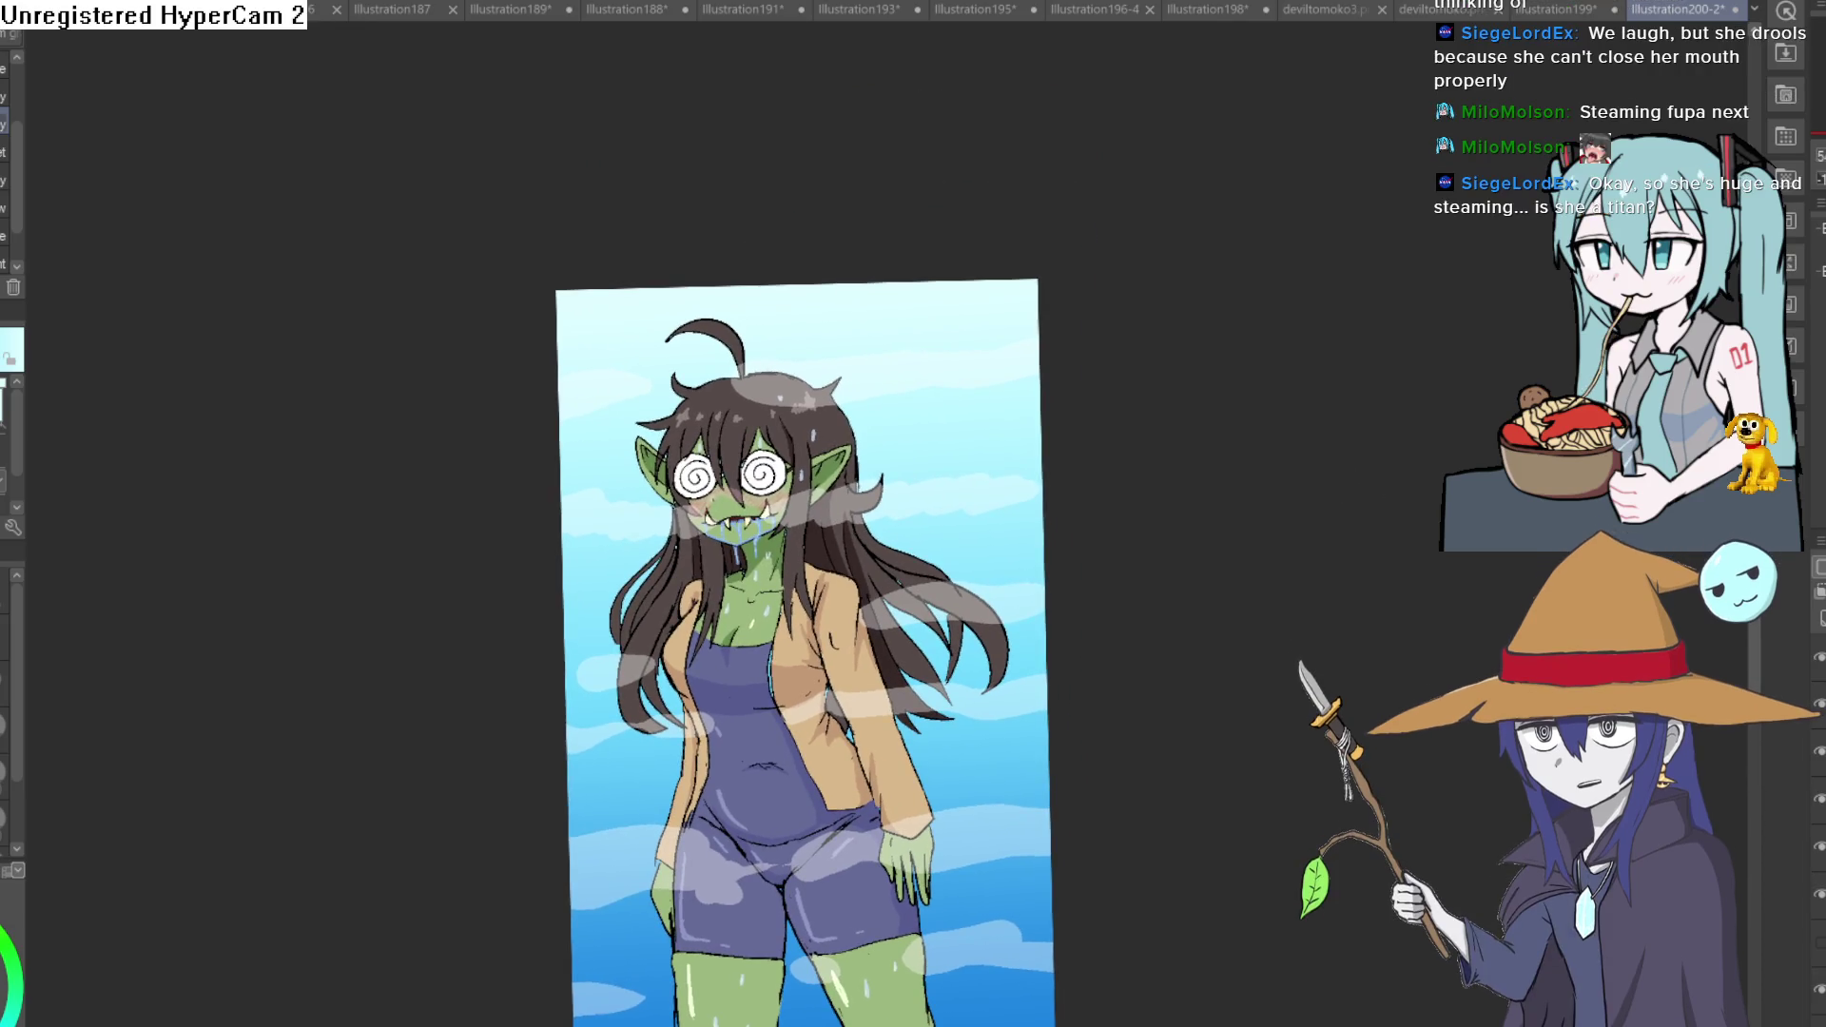
{"action": "scroll", "coordinate": [1320, 396], "scroll_direction": "up", "scroll_amount": 3}
{"action": "scroll", "coordinate": [1339, 271], "scroll_direction": "down", "scroll_amount": 1}
{"action": "scroll", "coordinate": [1247, 428], "scroll_direction": "up", "scroll_amount": 1}
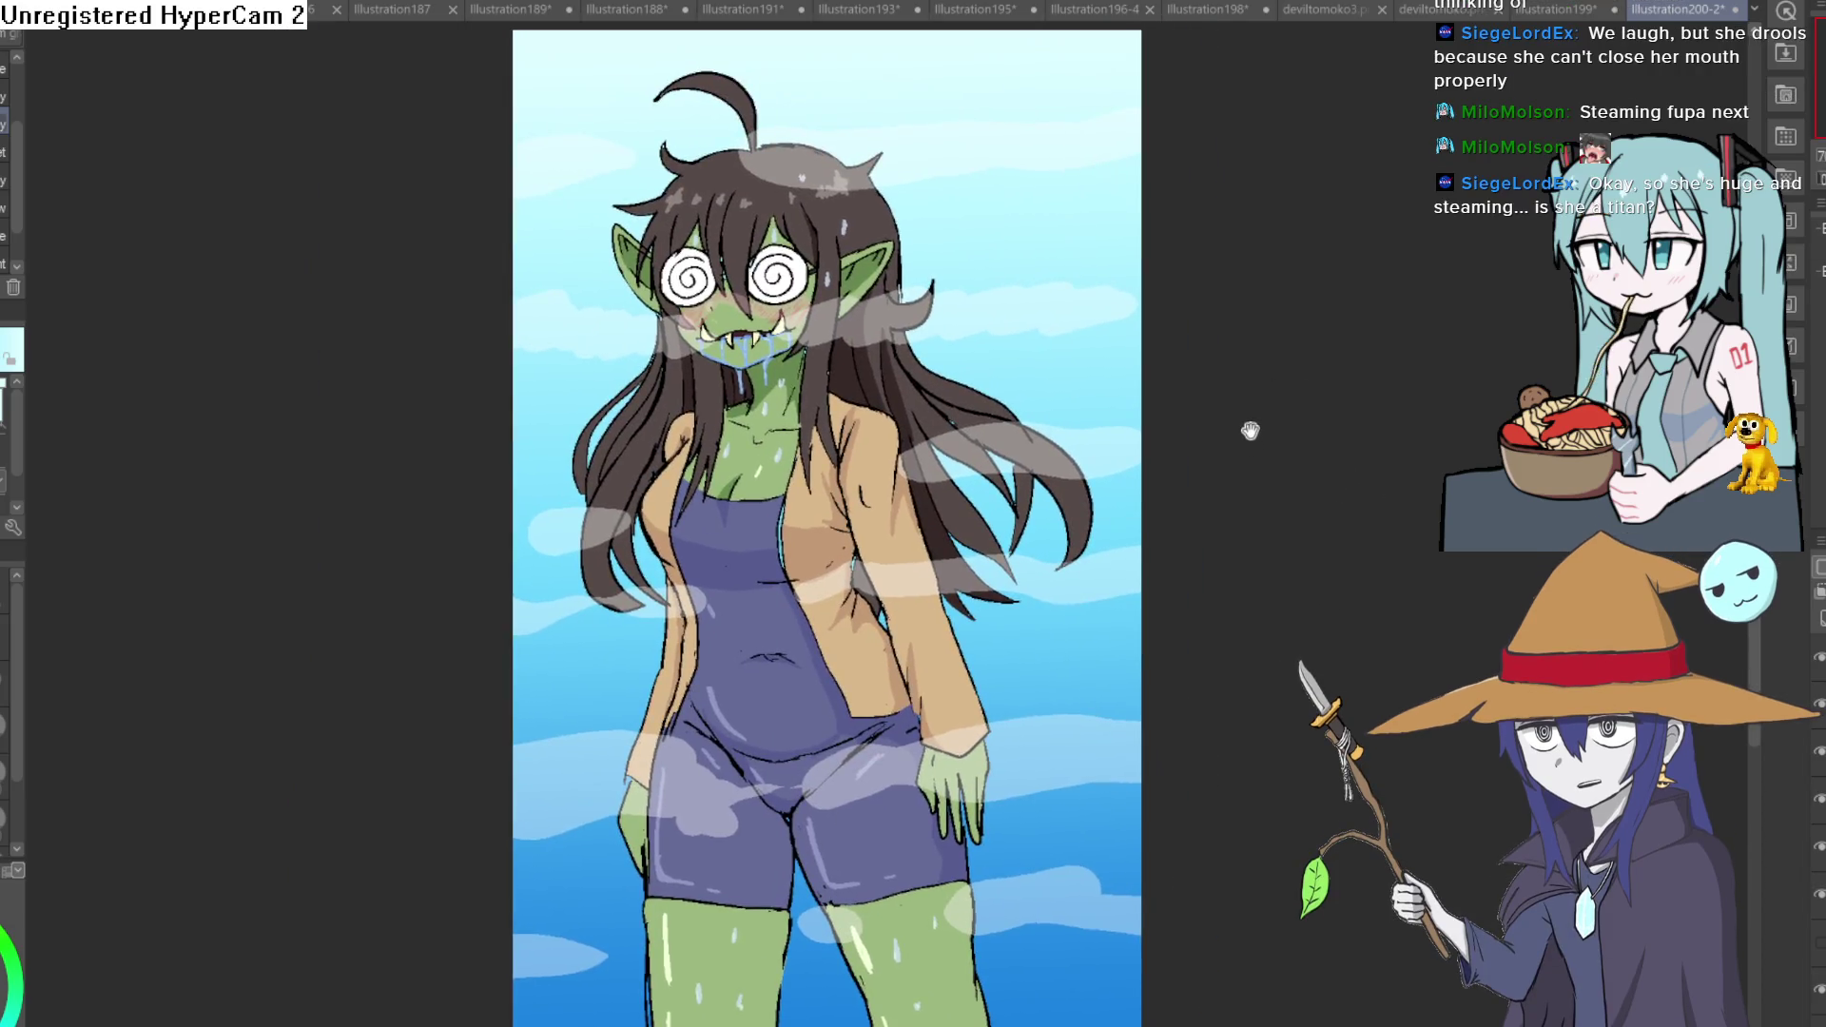
{"action": "scroll", "coordinate": [1241, 421], "scroll_direction": "up", "scroll_amount": 1}
{"action": "scroll", "coordinate": [1230, 416], "scroll_direction": "up", "scroll_amount": 1}
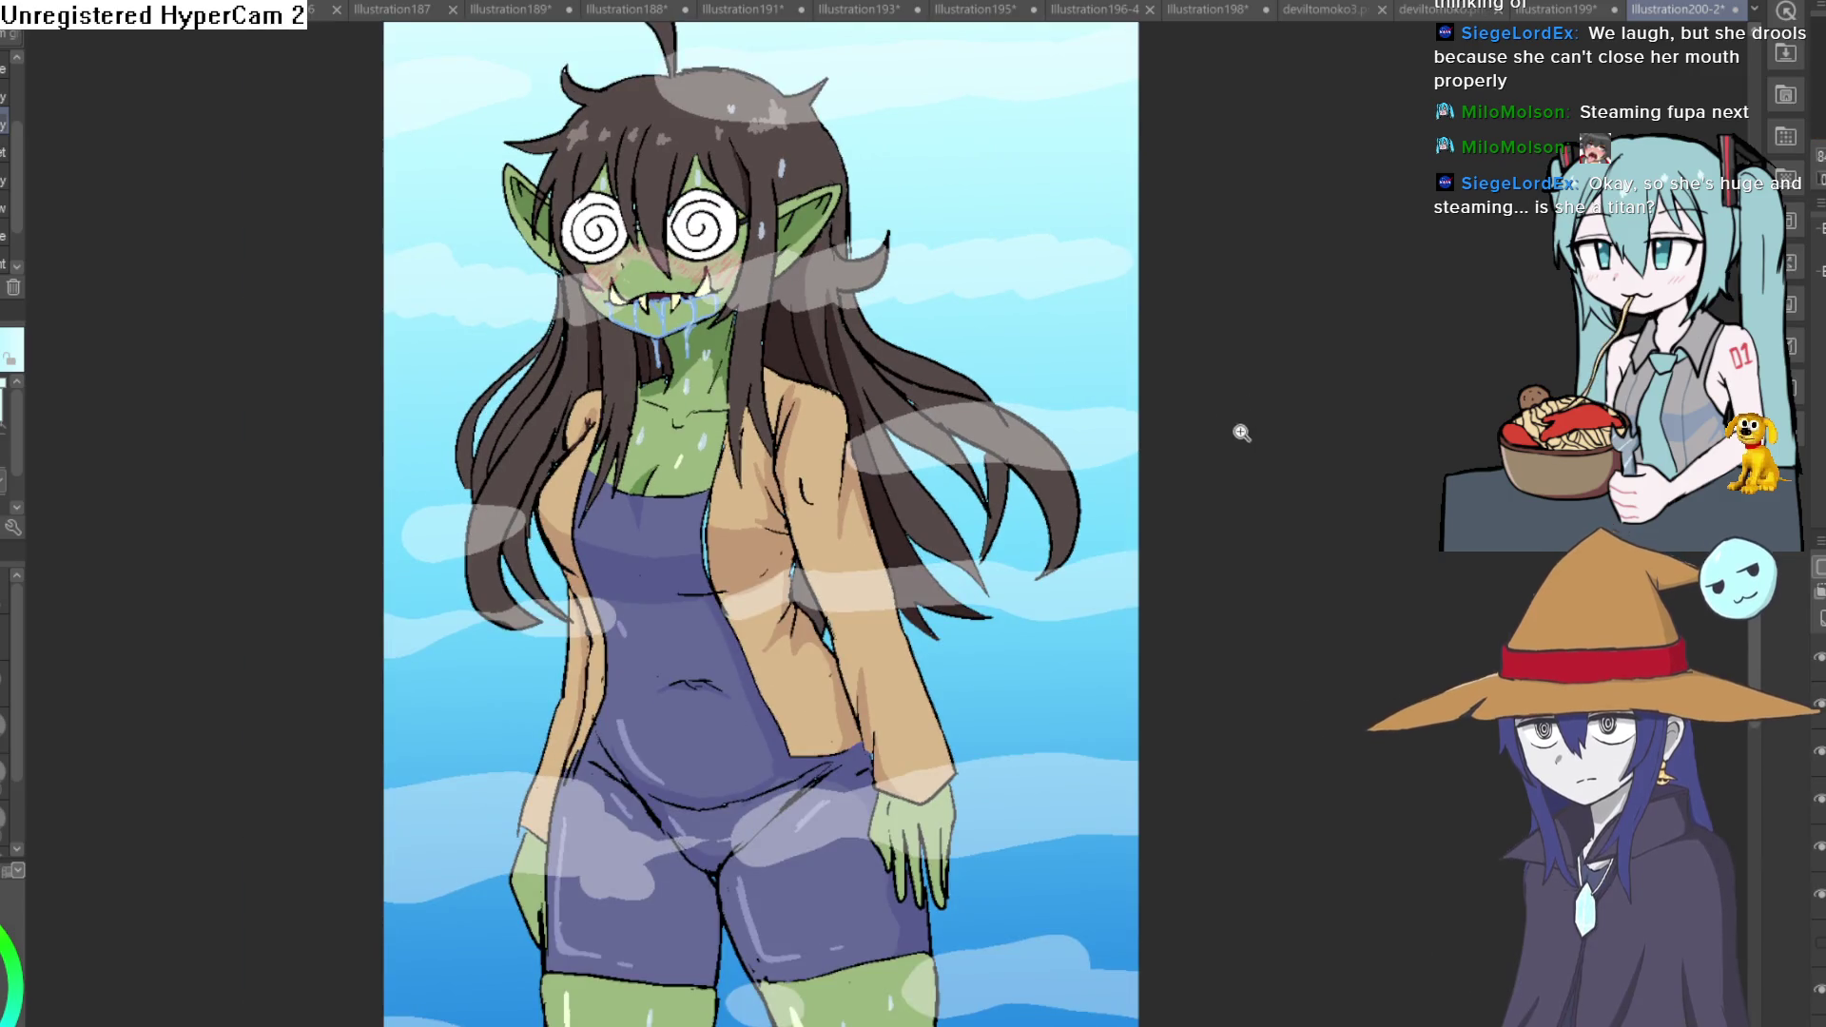
{"action": "scroll", "coordinate": [1236, 428], "scroll_direction": "up", "scroll_amount": 2}
{"action": "scroll", "coordinate": [1214, 419], "scroll_direction": "down", "scroll_amount": 1}
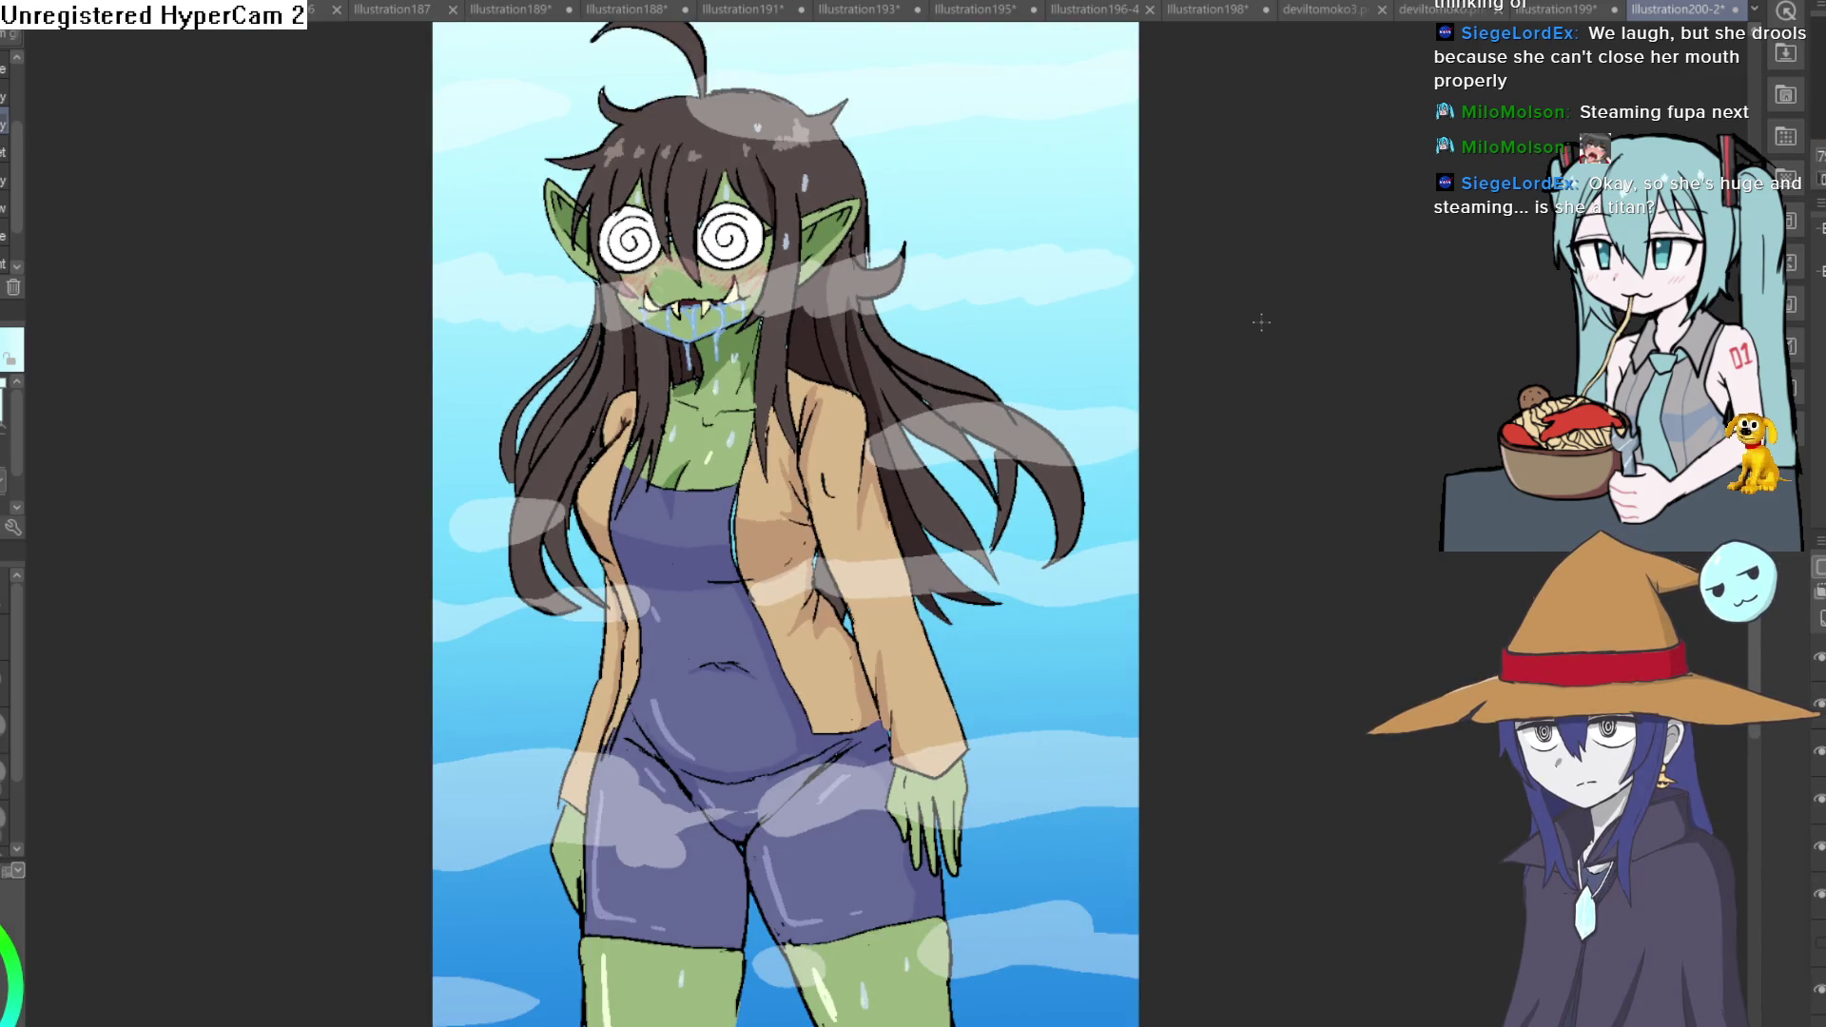
{"action": "scroll", "coordinate": [1234, 381], "scroll_direction": "down", "scroll_amount": 1}
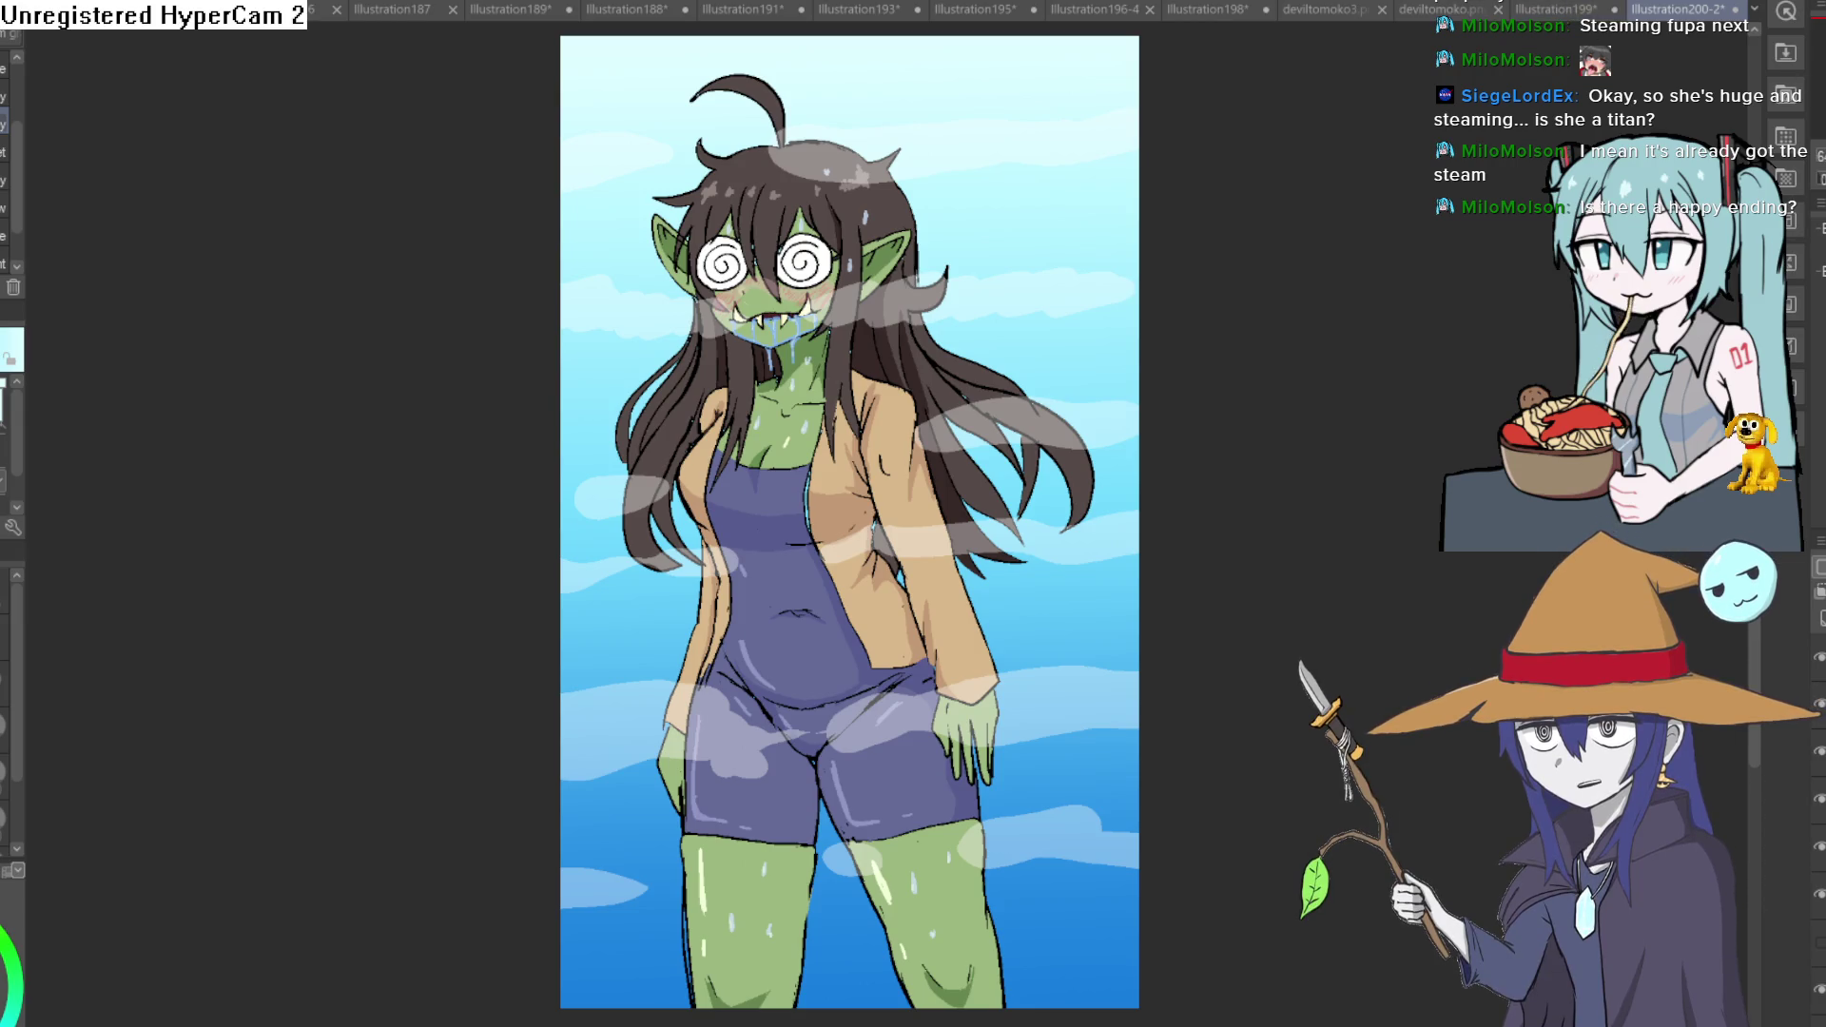
{"action": "scroll", "coordinate": [851, 522], "scroll_direction": "up", "scroll_amount": 3}
{"action": "scroll", "coordinate": [850, 522], "scroll_direction": "down", "scroll_amount": 2}
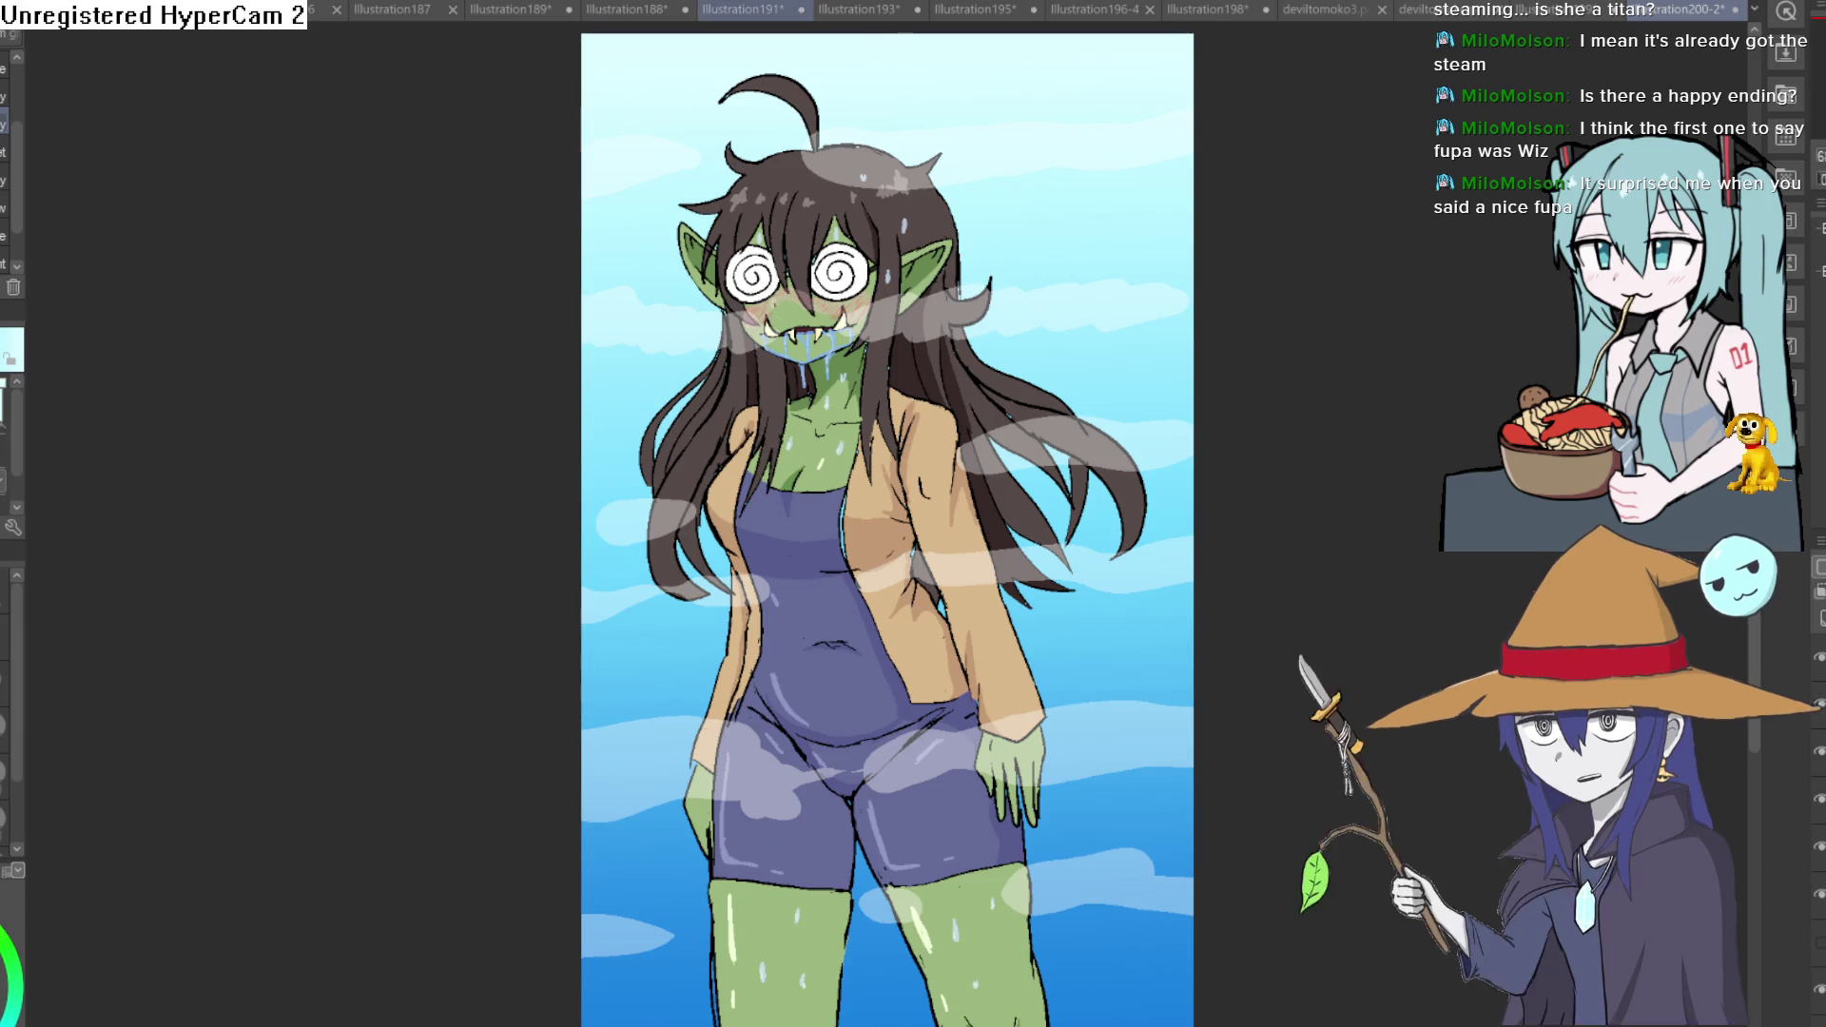
Switch to the Illustration191 fairy sketch document.
{"action": "left_click", "coordinate": [638, 10]}
Look over the viking and orc-in-hoodie sketches, then return to the Illustration200 goblin girl canvas.
{"action": "left_click", "coordinate": [637, 14]}
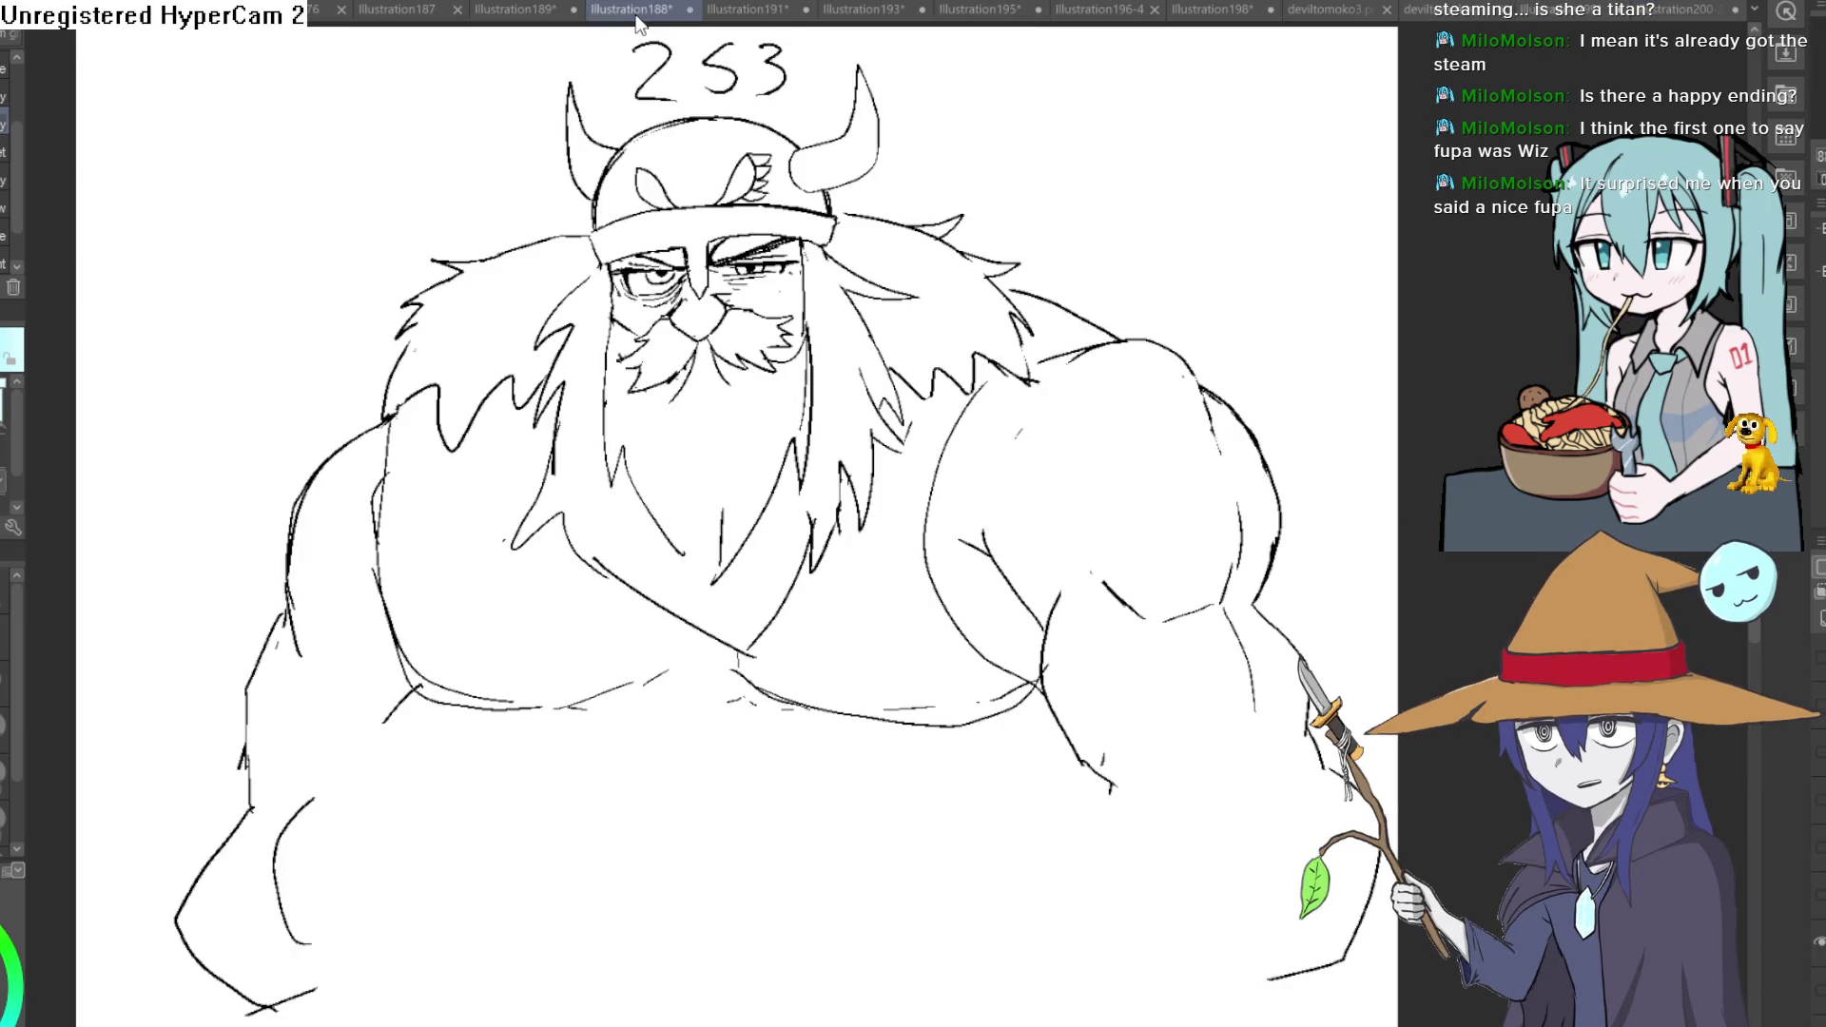
{"action": "left_click", "coordinate": [502, 14]}
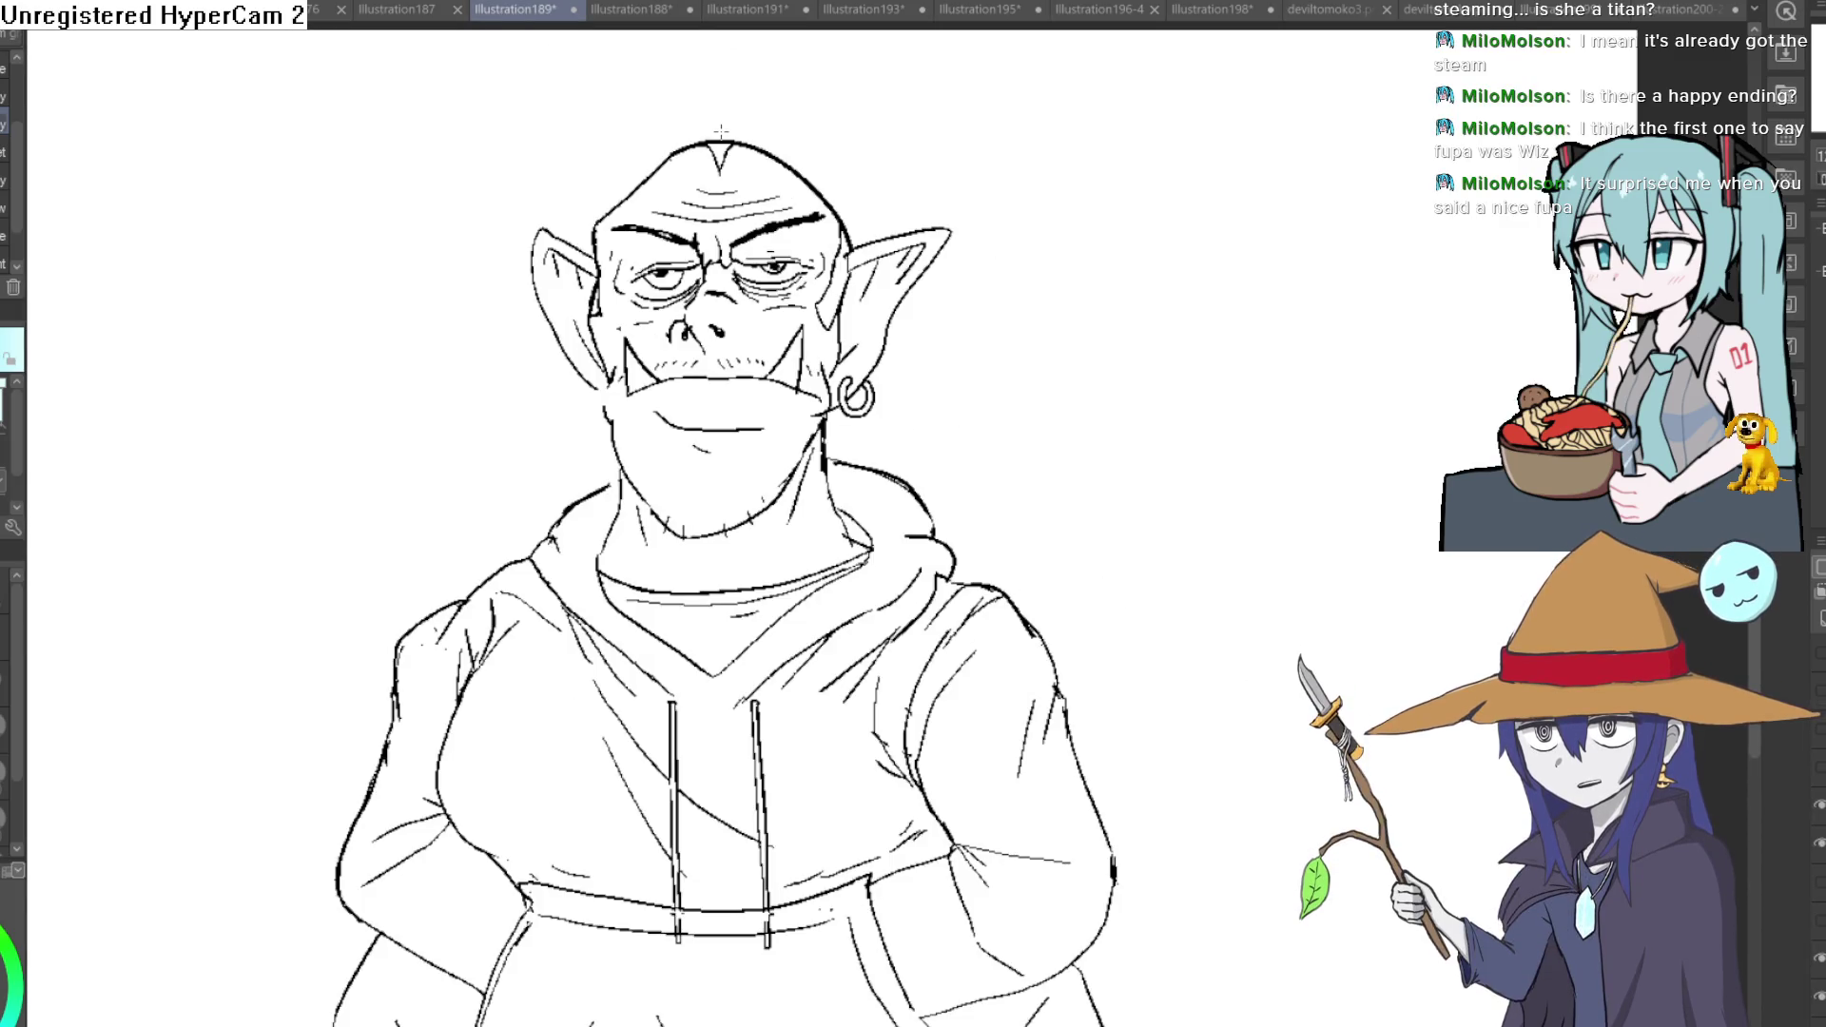
{"action": "mouse_move", "coordinate": [957, 445]}
{"action": "left_mouse_down"}
{"action": "mouse_move", "coordinate": [1048, 259]}
{"action": "mouse_move", "coordinate": [1072, 366]}
{"action": "mouse_move", "coordinate": [1105, 343]}
{"action": "left_mouse_up"}
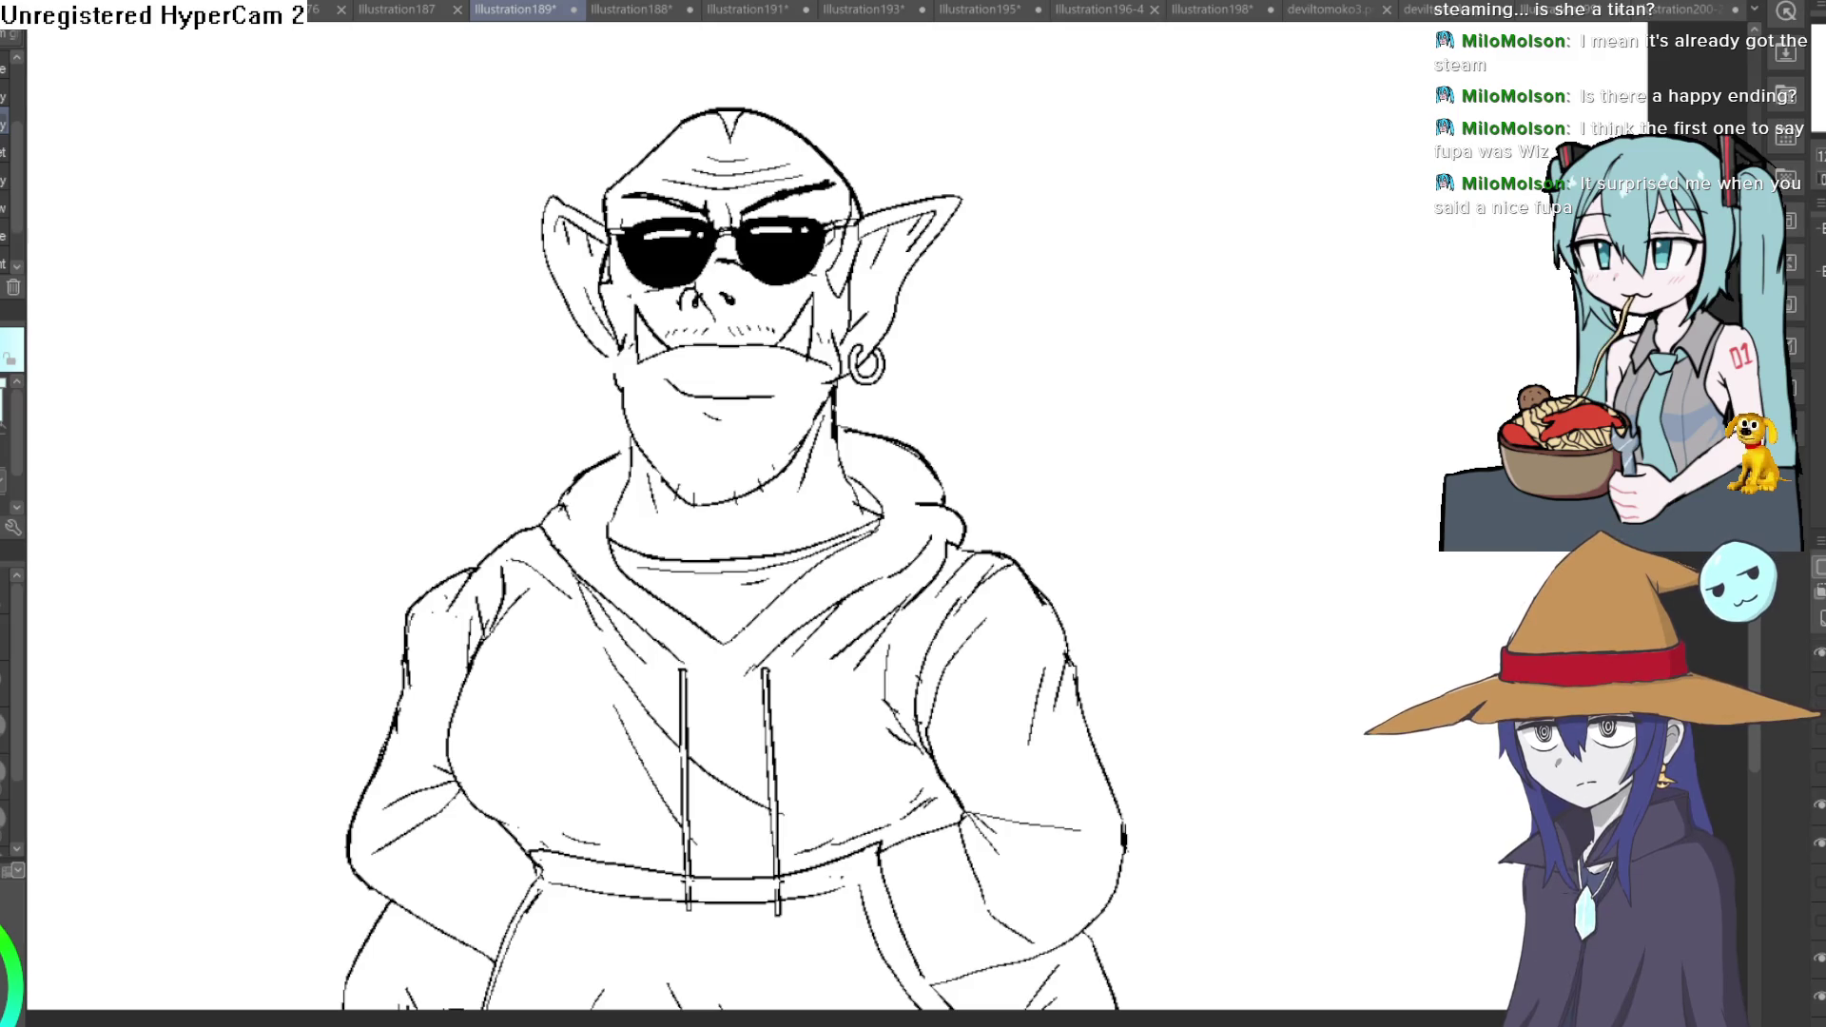
{"action": "left_click", "coordinate": [1677, 13]}
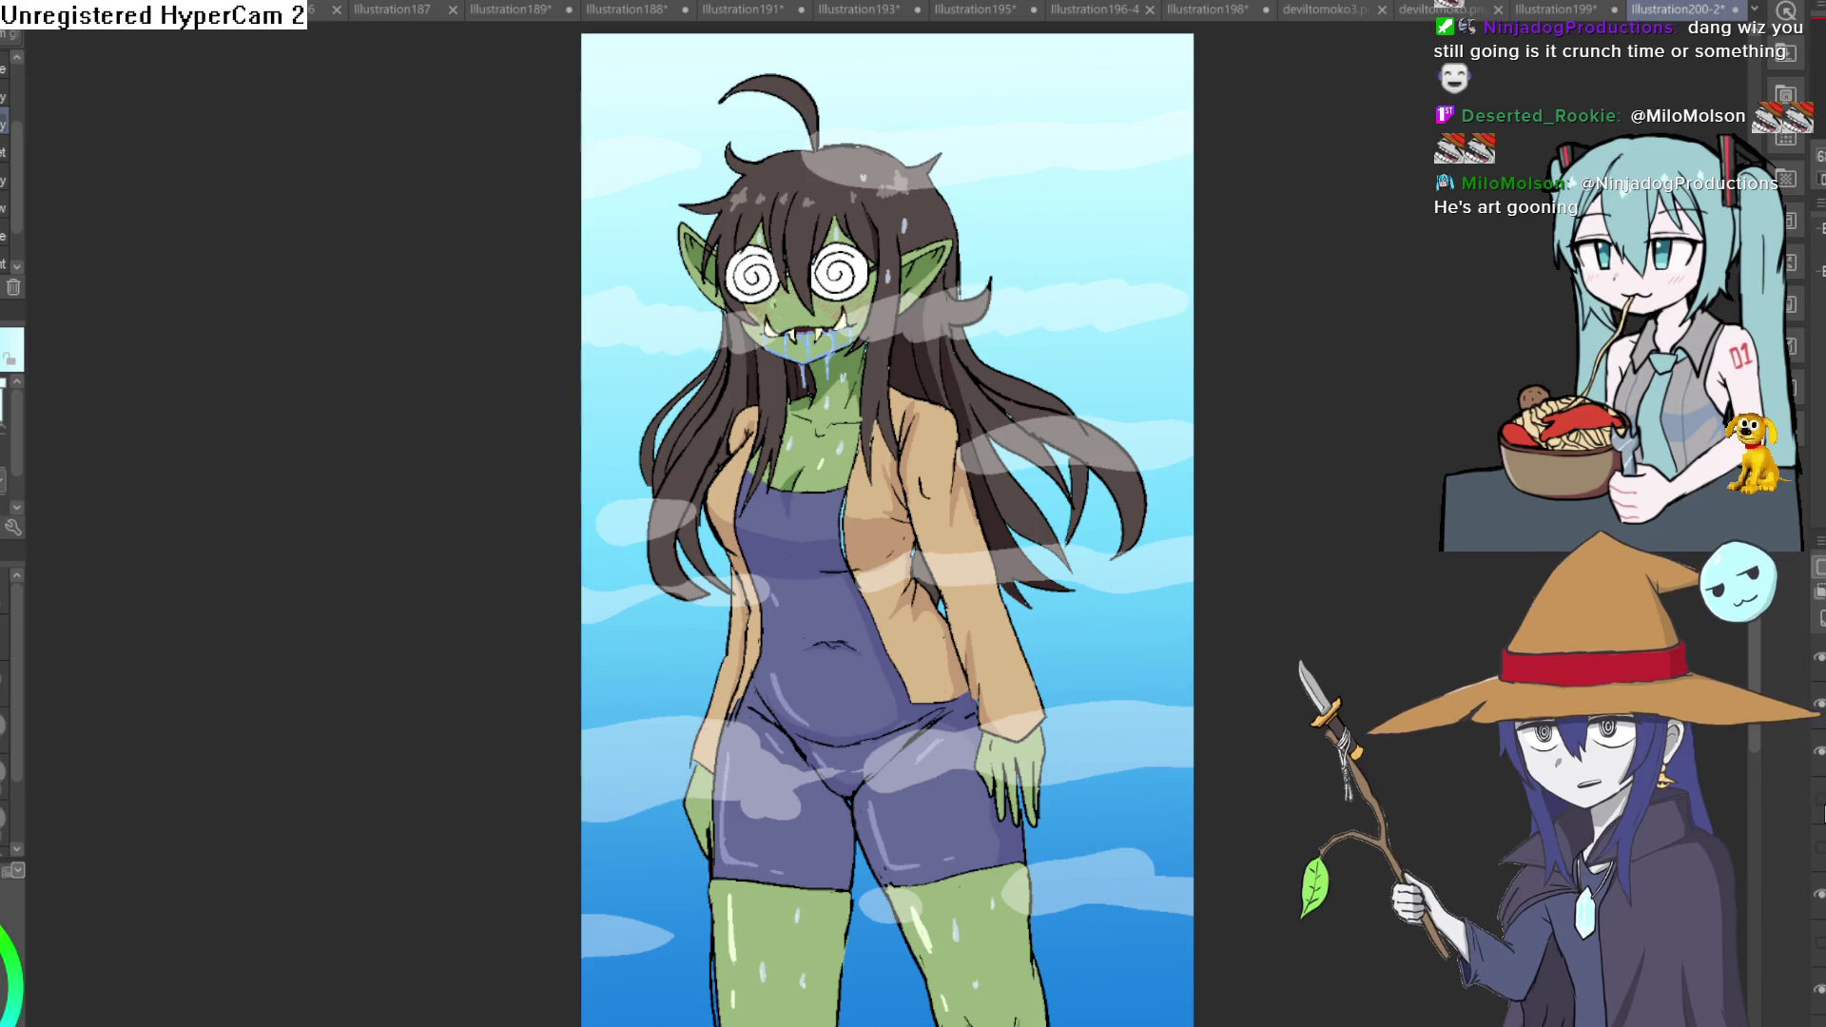
{"action": "key", "text": "ctrl+z"}
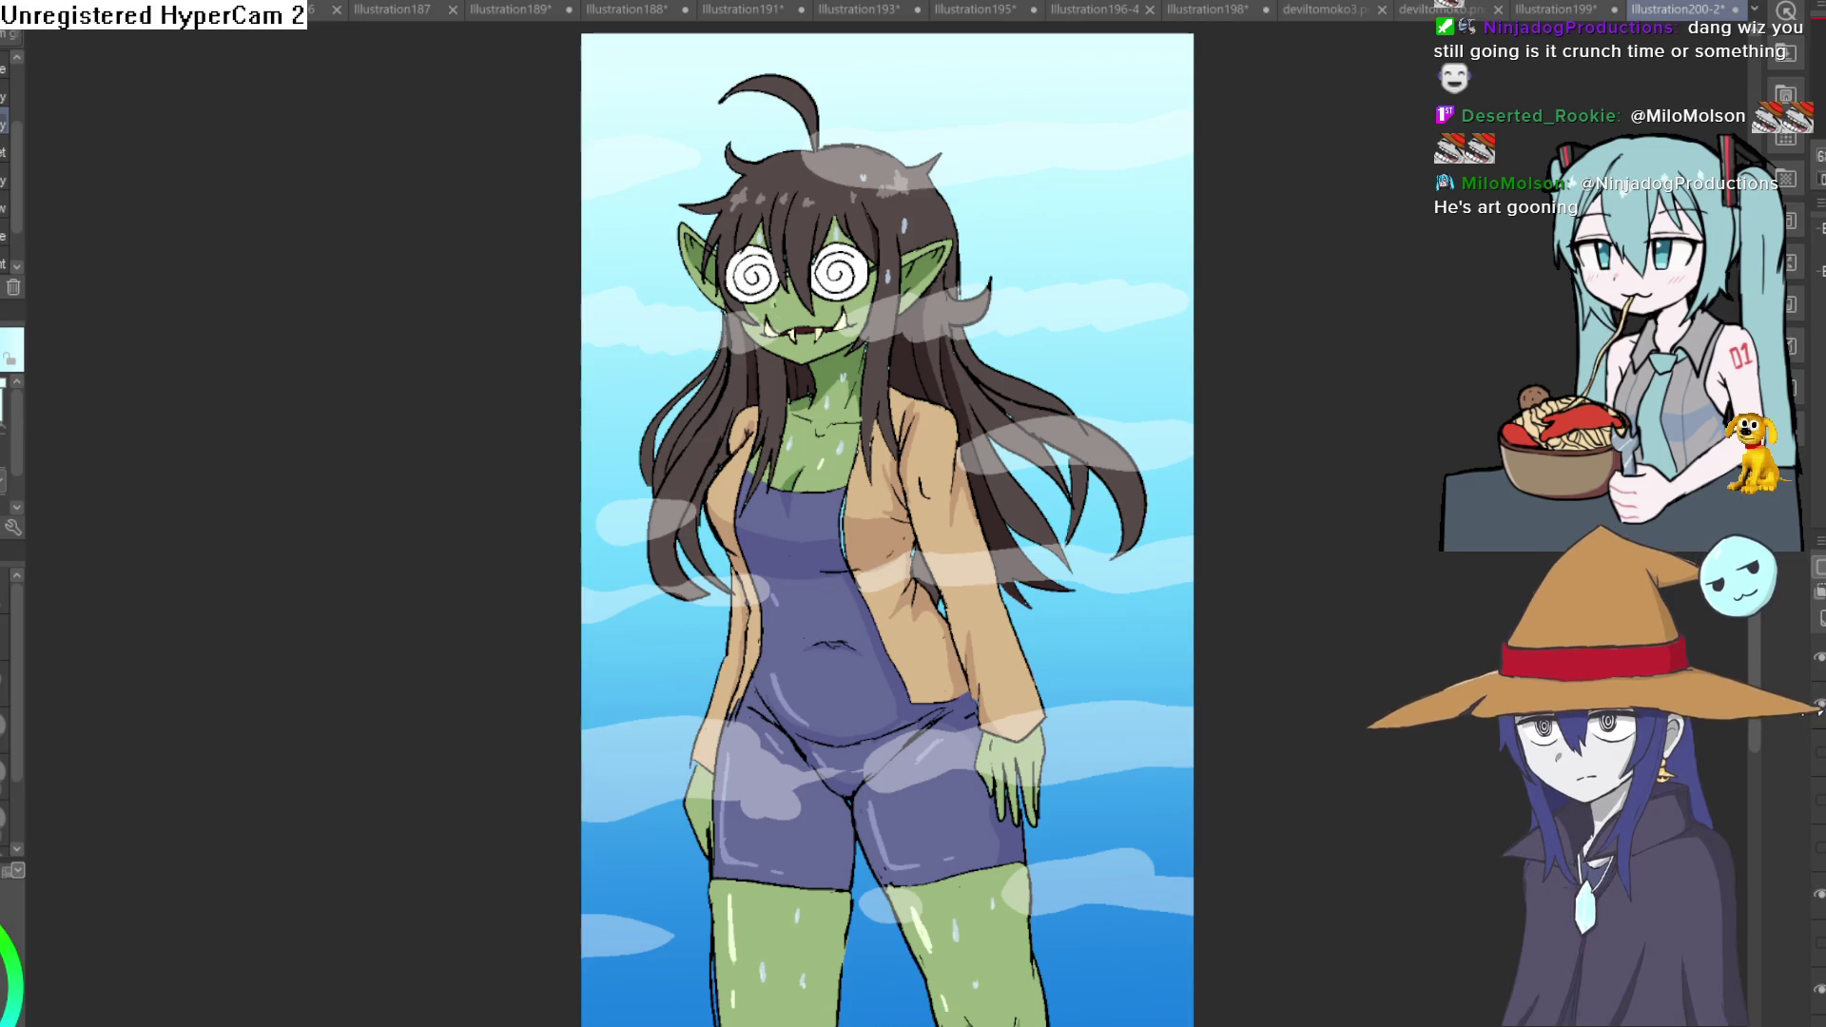
Hide the white cloud overlay and toggle the drool layer at the goblin girl's mouth.
{"action": "left_click", "coordinate": [1813, 655]}
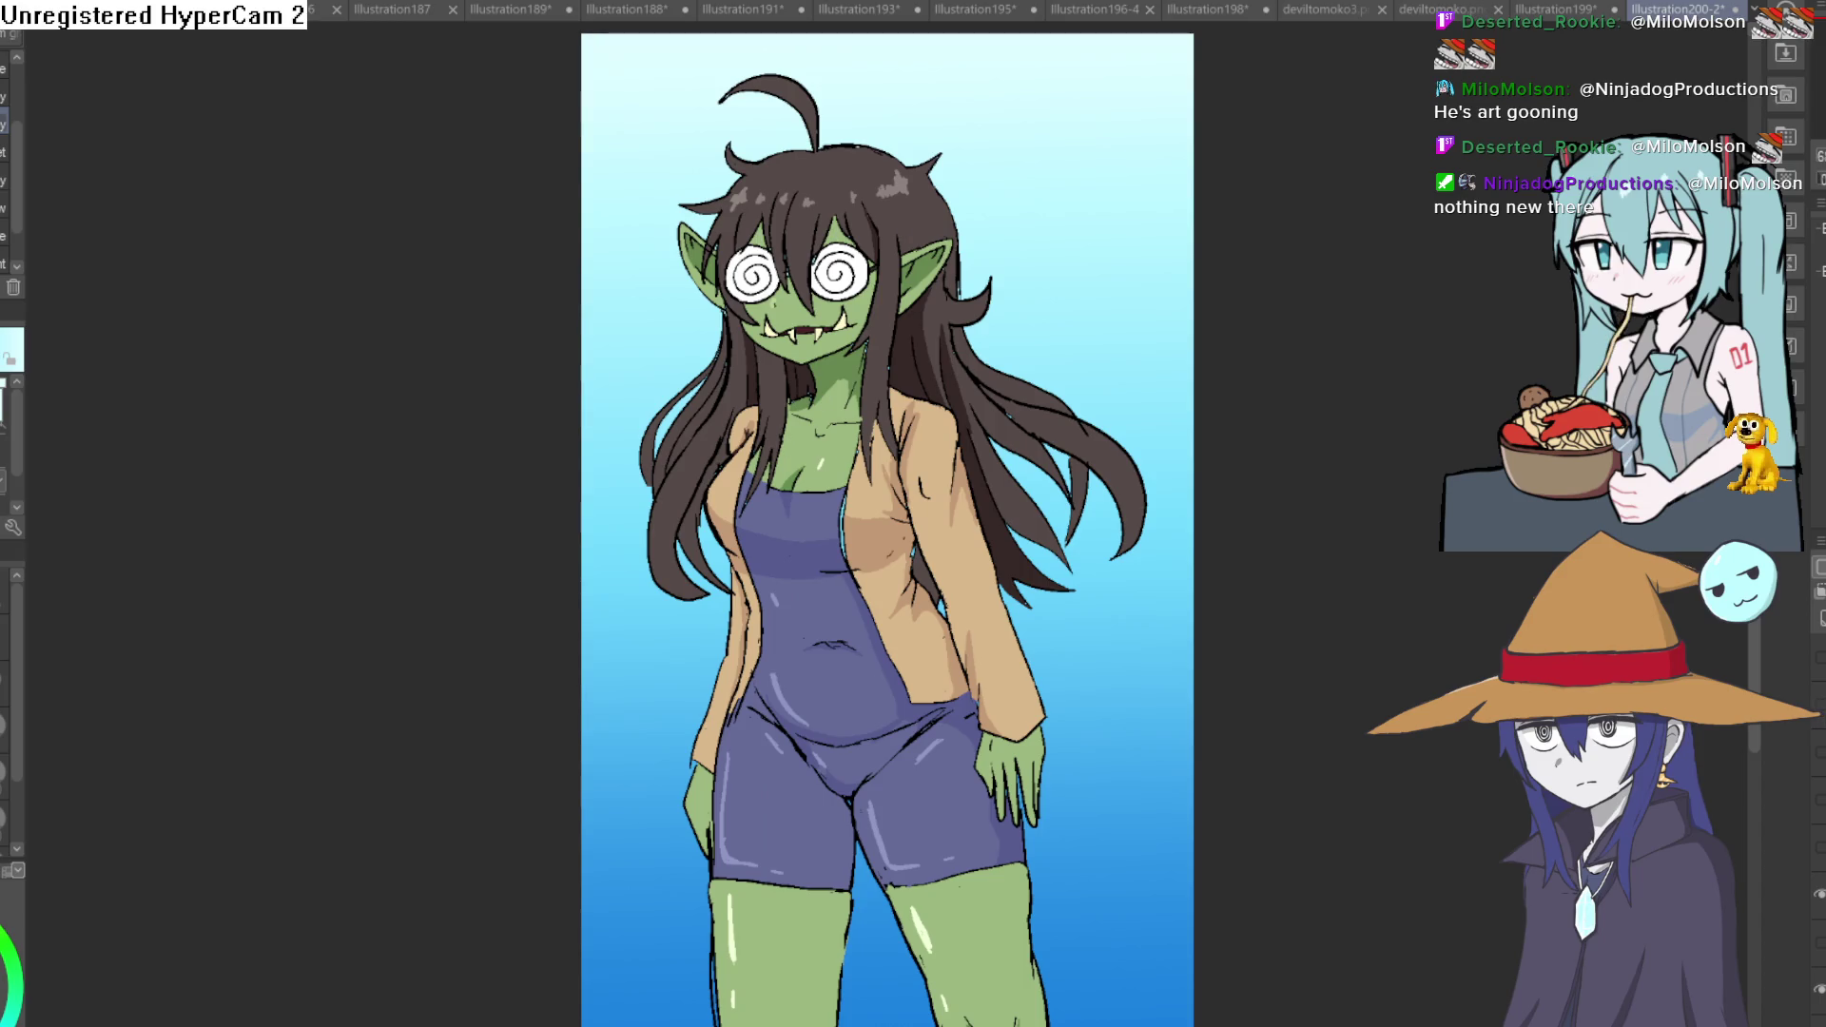
{"action": "left_click", "coordinate": [1819, 756]}
{"action": "left_click", "coordinate": [1819, 846]}
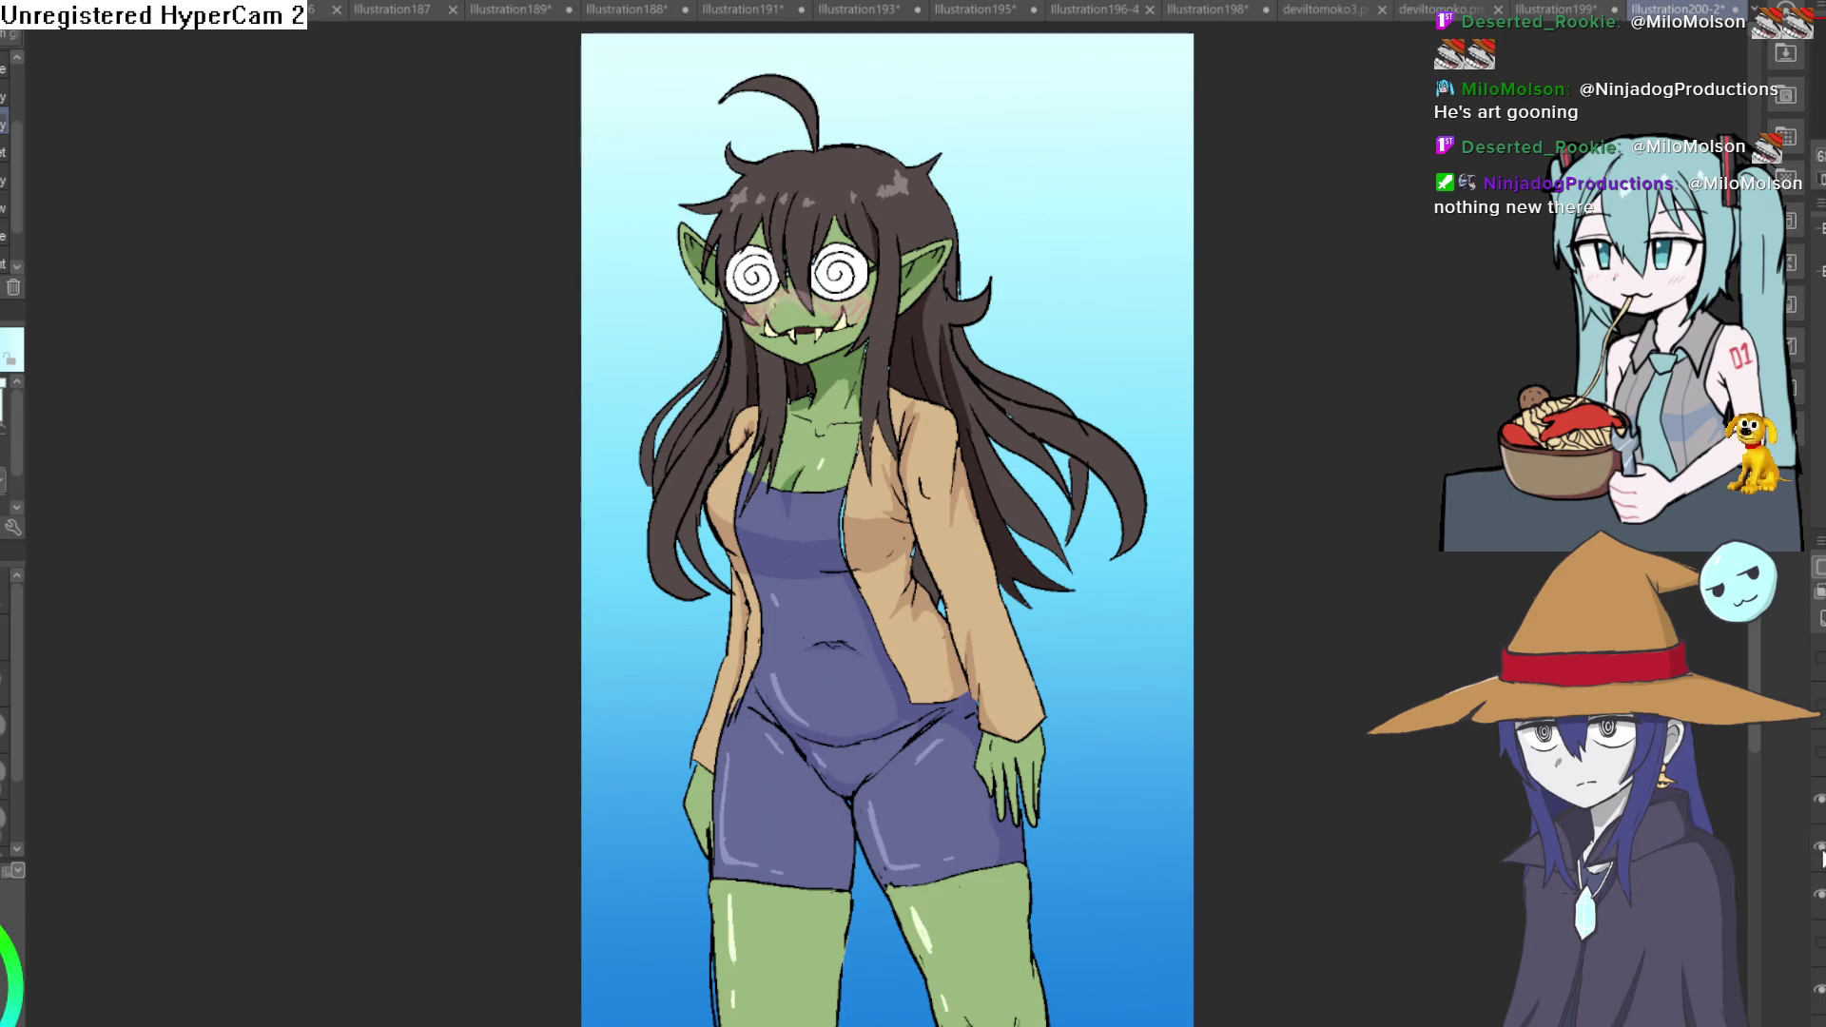
{"action": "left_click", "coordinate": [1818, 709]}
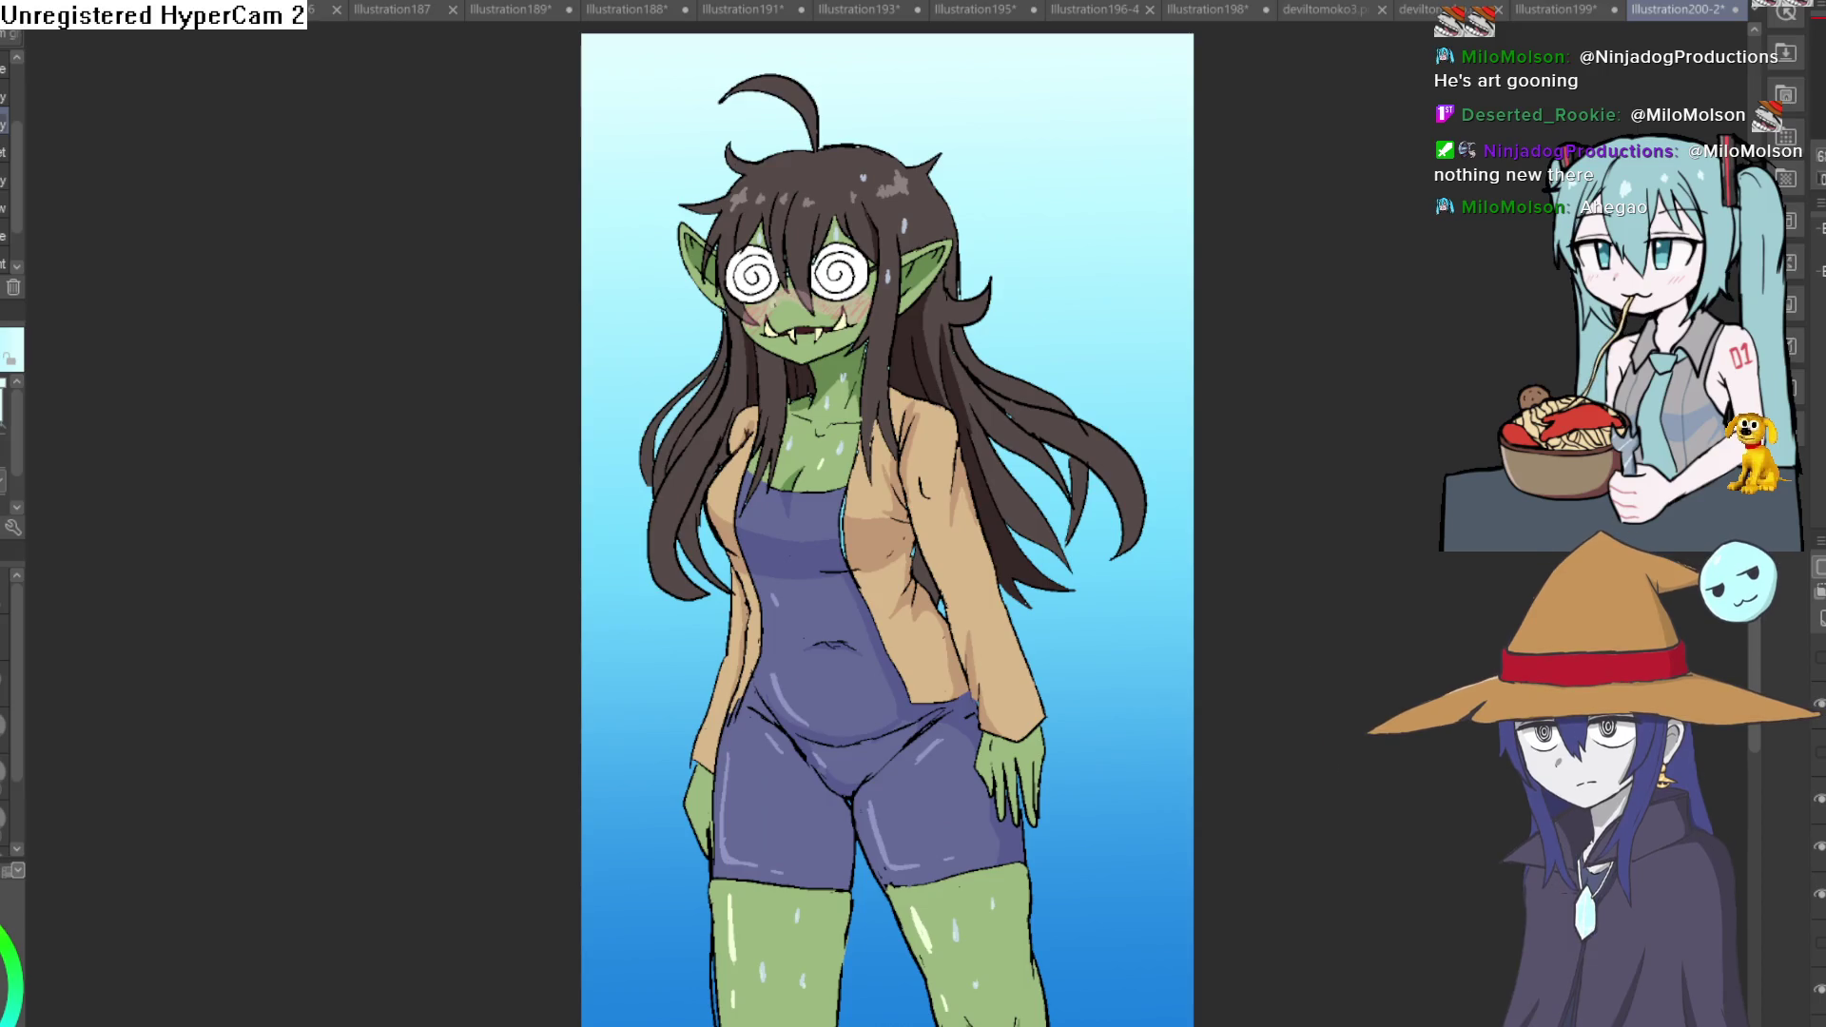
{"action": "left_click_drag", "start_coordinate": [901, 222], "coordinate": [904, 229]}
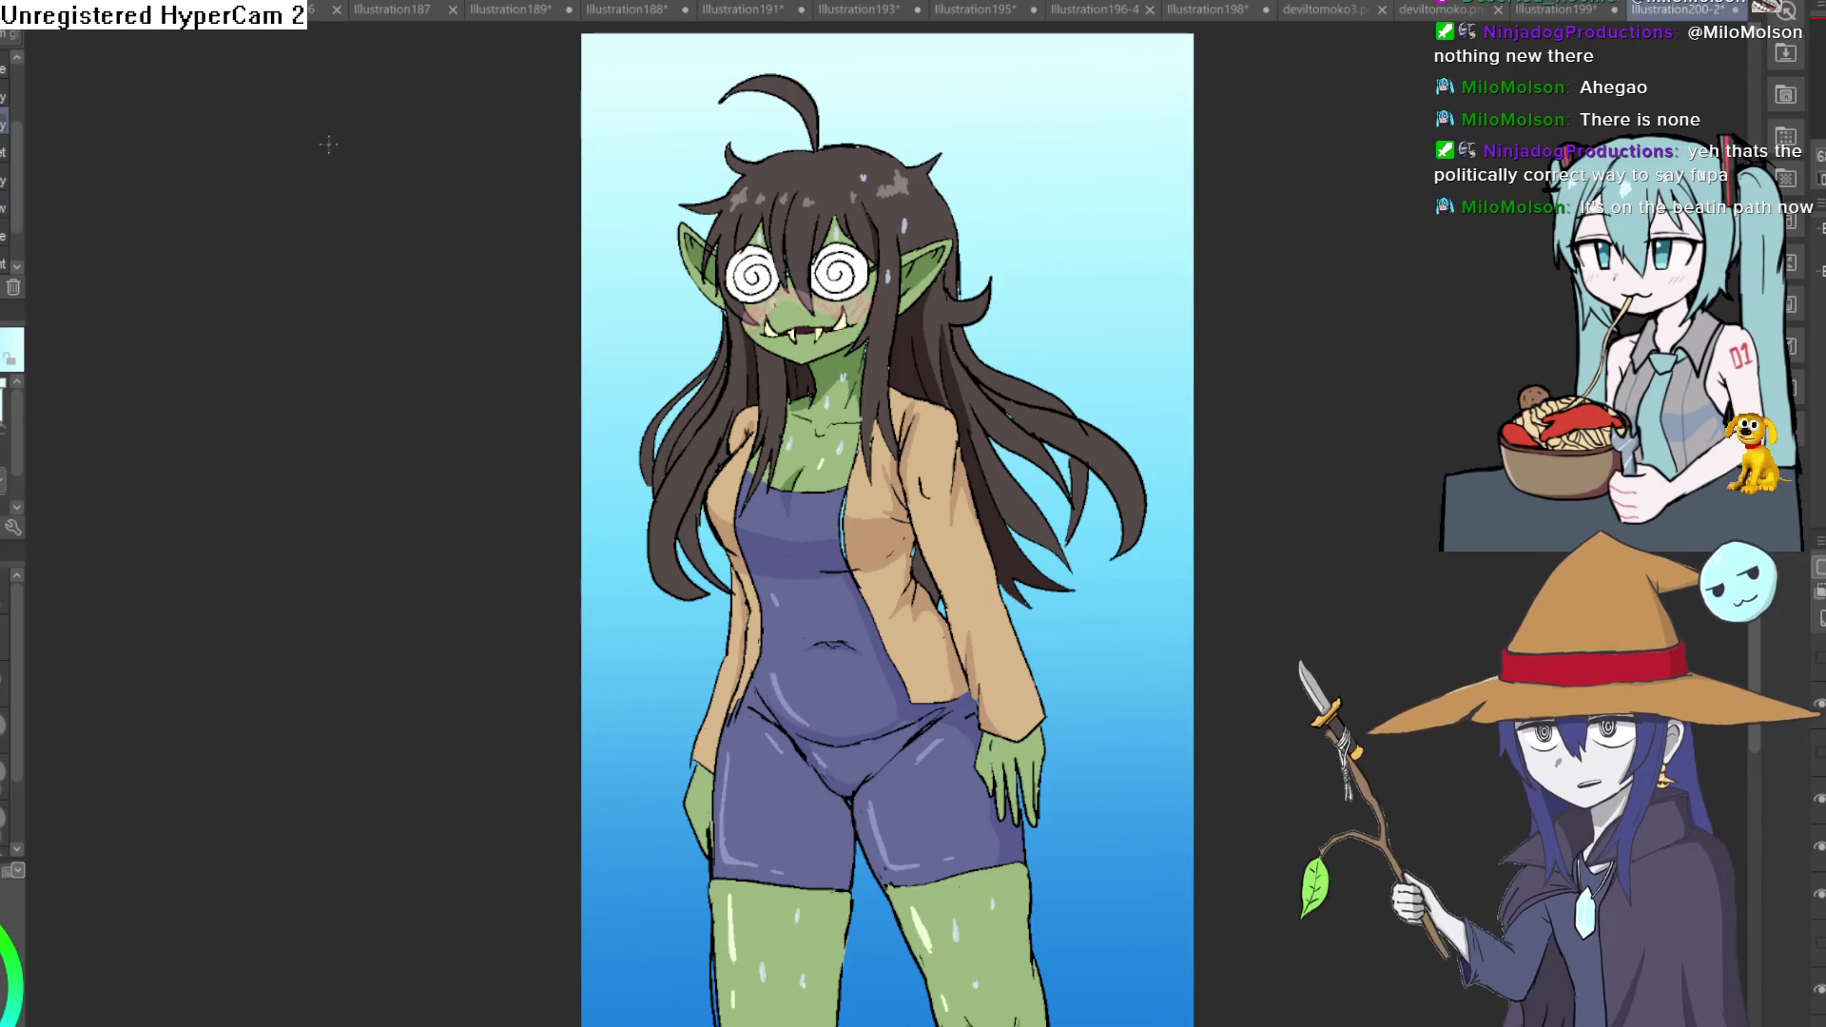
{"action": "scroll", "coordinate": [785, 316], "scroll_direction": "up", "scroll_amount": 3}
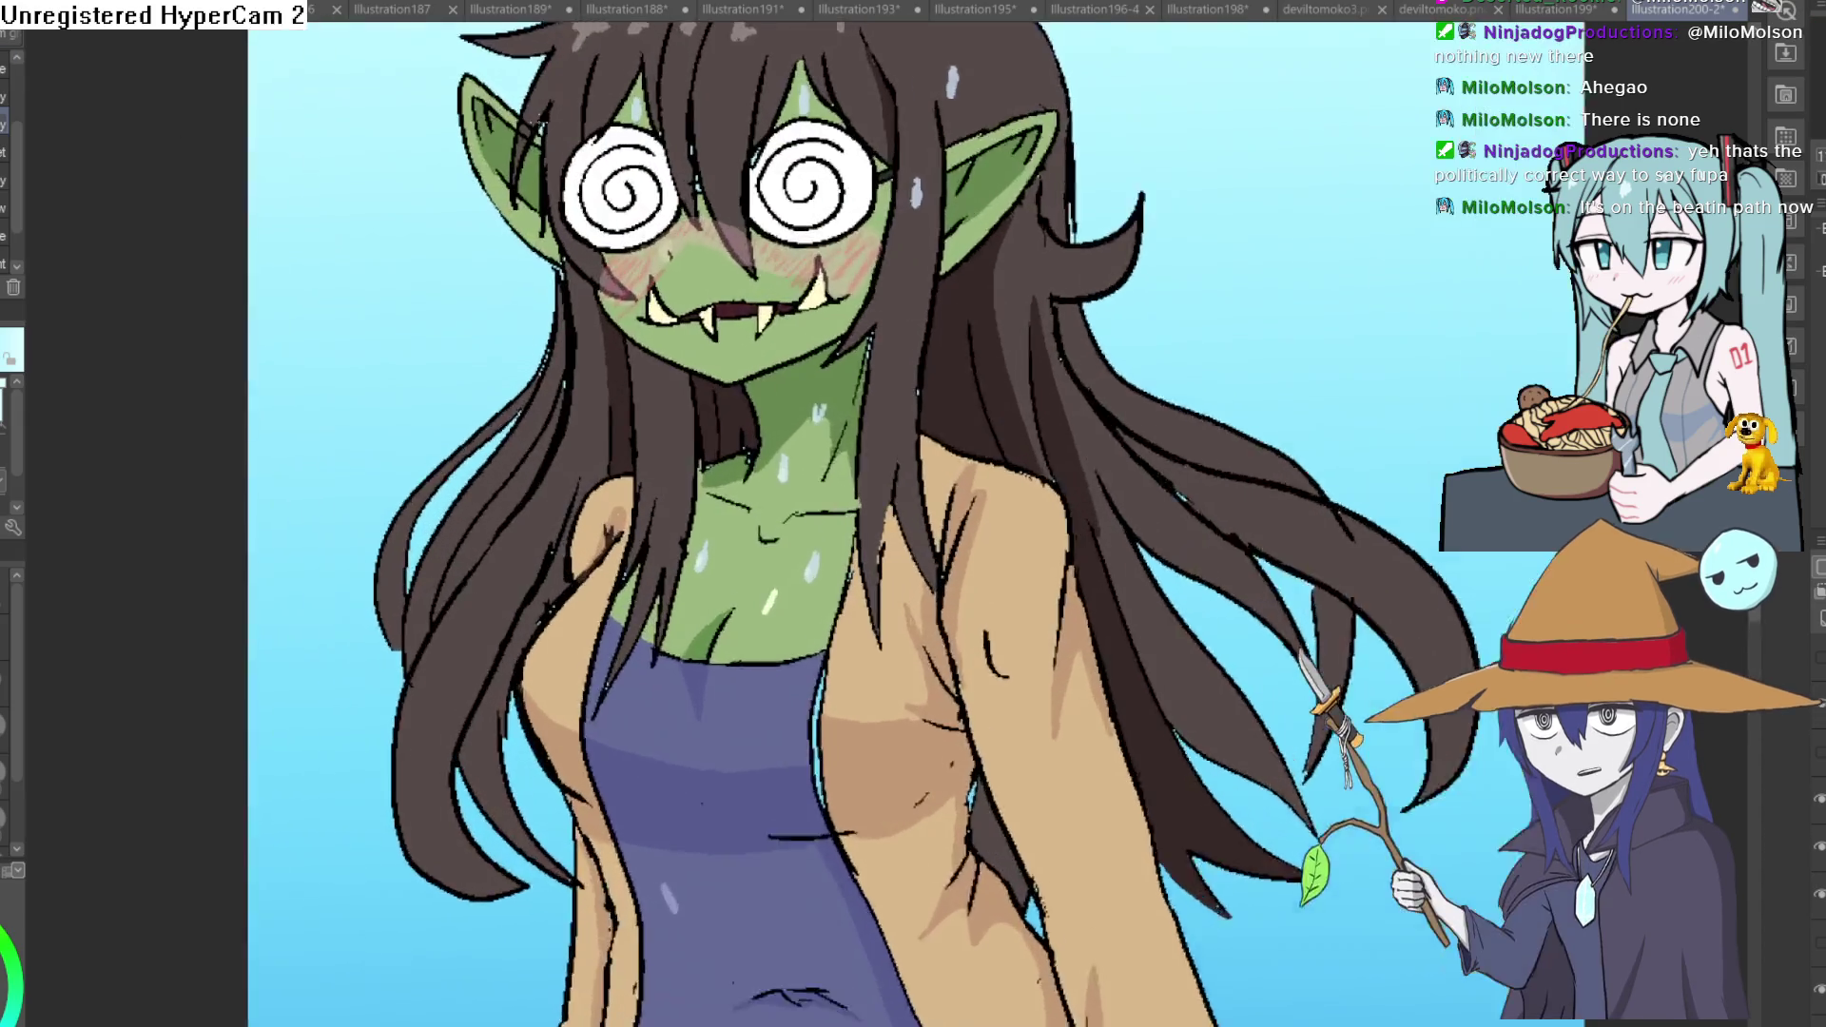
{"action": "scroll", "coordinate": [785, 315], "scroll_direction": "up", "scroll_amount": 3}
{"action": "scroll", "coordinate": [852, 342], "scroll_direction": "up", "scroll_amount": 2}
{"action": "scroll", "coordinate": [851, 343], "scroll_direction": "up", "scroll_amount": 2}
{"action": "scroll", "coordinate": [852, 342], "scroll_direction": "up", "scroll_amount": 3}
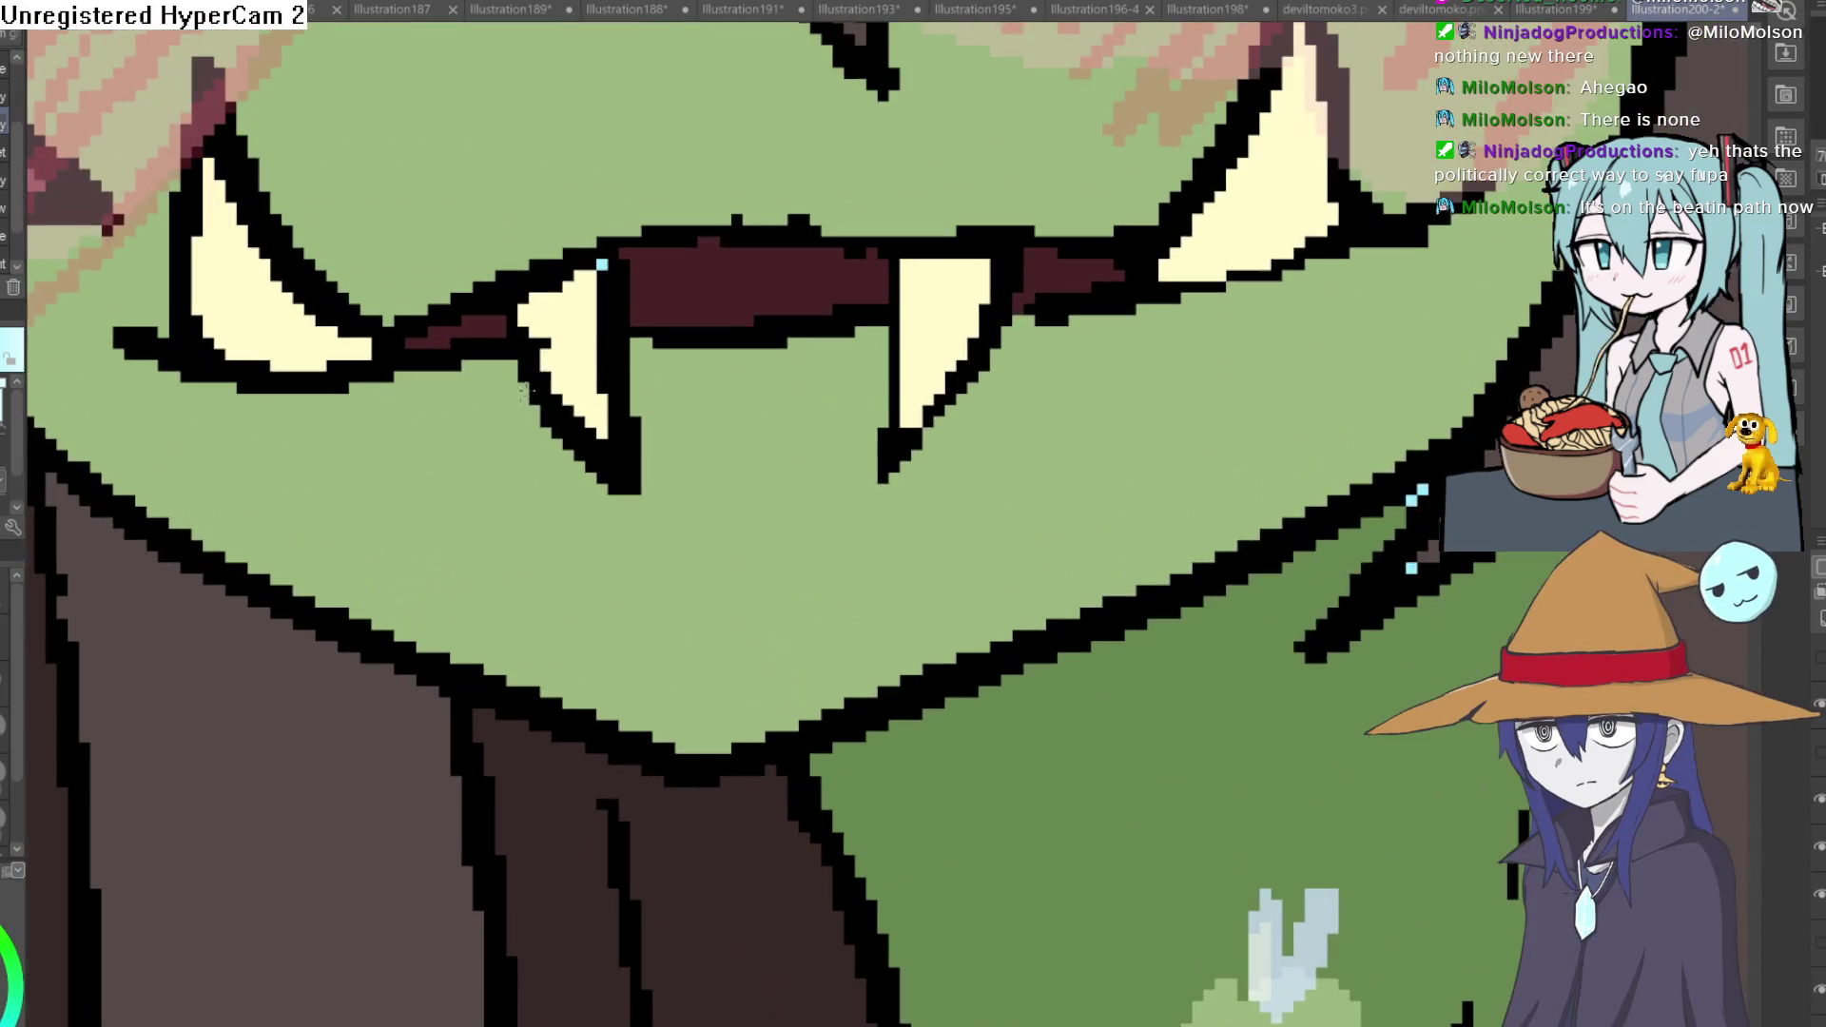
{"action": "scroll", "coordinate": [851, 336], "scroll_direction": "down", "scroll_amount": 2}
{"action": "scroll", "coordinate": [852, 336], "scroll_direction": "down", "scroll_amount": 3}
{"action": "scroll", "coordinate": [852, 336], "scroll_direction": "down", "scroll_amount": 1}
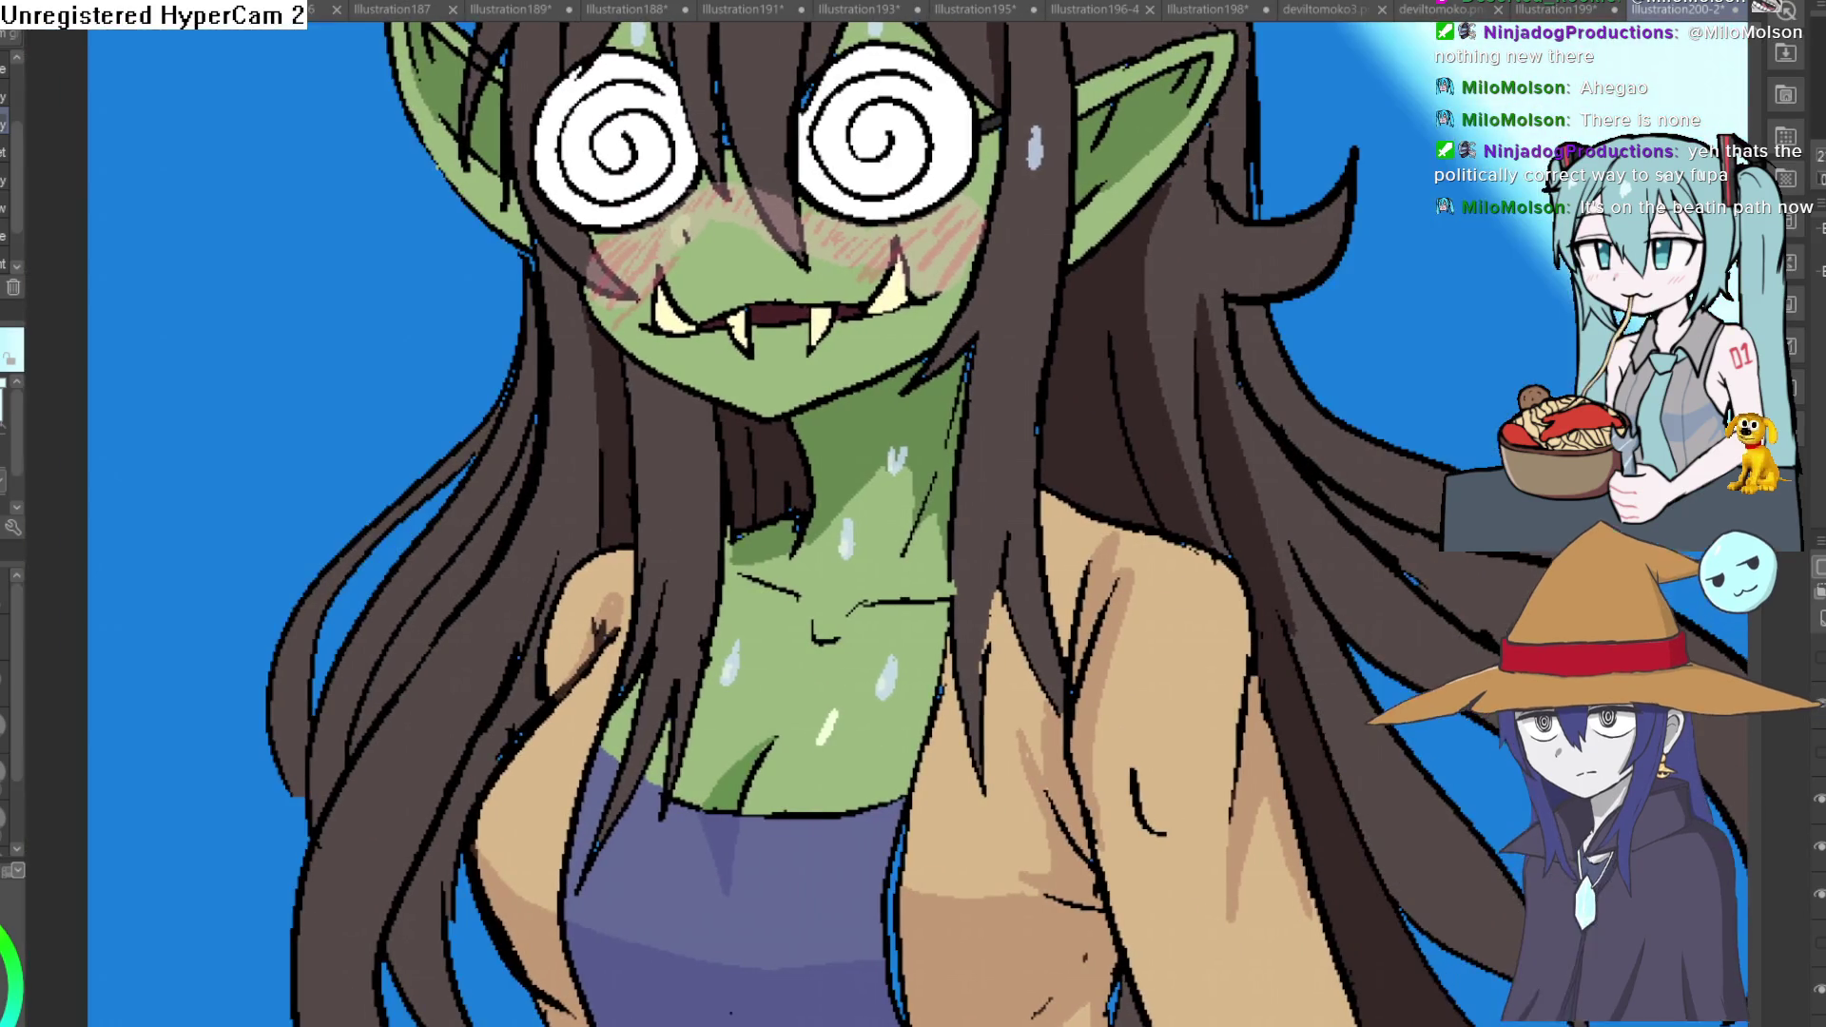
{"action": "scroll", "coordinate": [1504, 343], "scroll_direction": "up", "scroll_amount": 3}
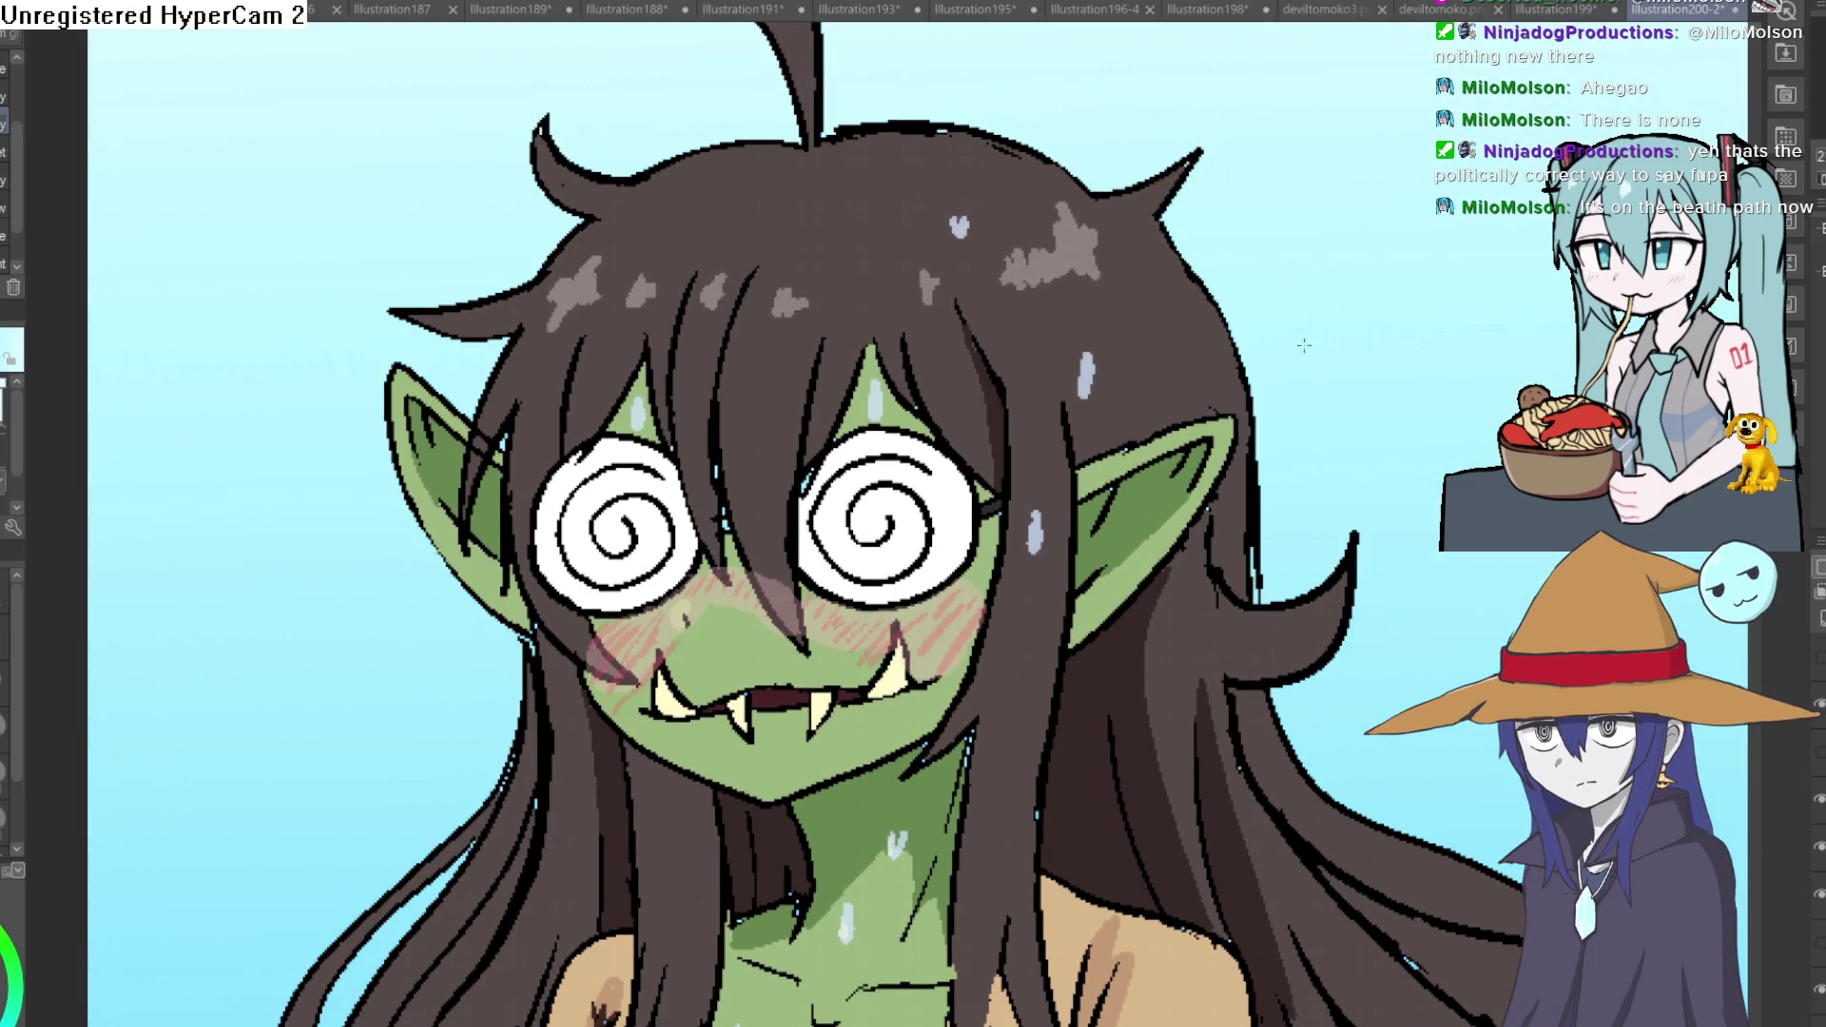
{"action": "scroll", "coordinate": [1032, 338], "scroll_direction": "down", "scroll_amount": 3}
{"action": "scroll", "coordinate": [1033, 338], "scroll_direction": "down", "scroll_amount": 2}
{"action": "left_click_drag", "start_coordinate": [1033, 338], "coordinate": [985, 385]}
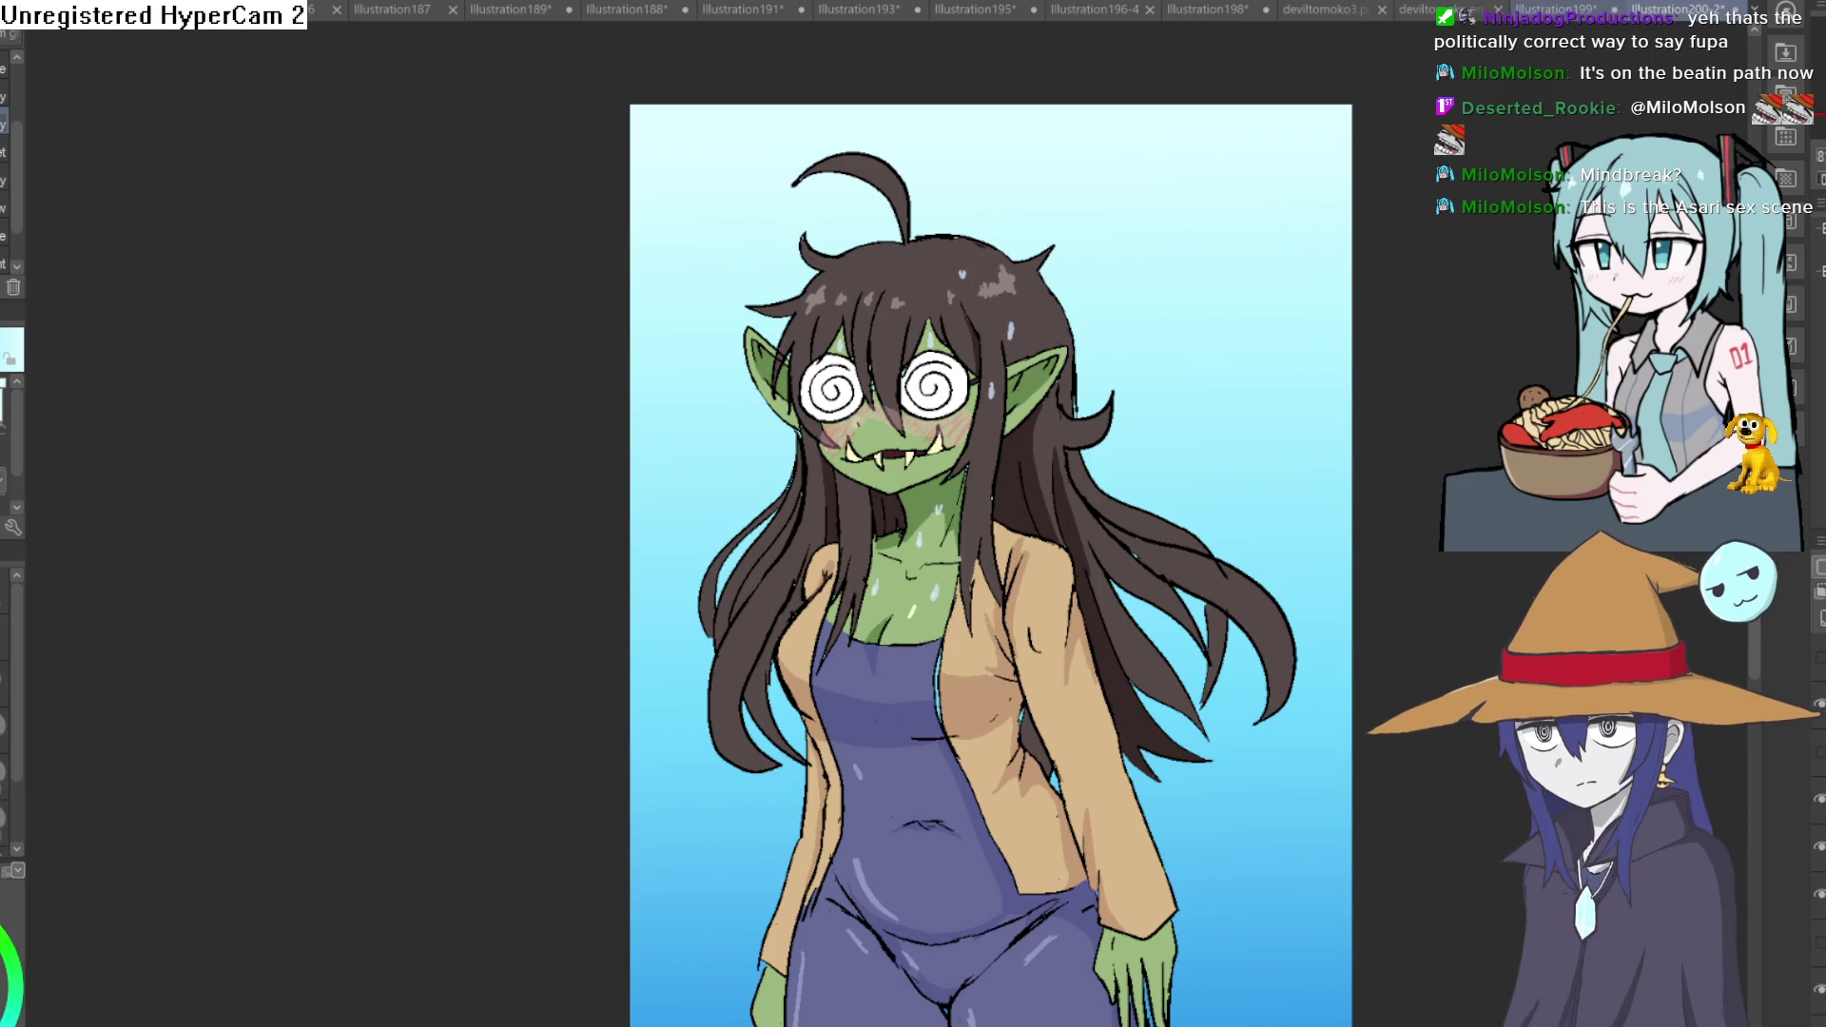
Switch from the goblin girl to the open devil-girl (deviltomoko) documents.
{"action": "left_click", "coordinate": [1400, 12]}
{"action": "left_click", "coordinate": [1426, 18]}
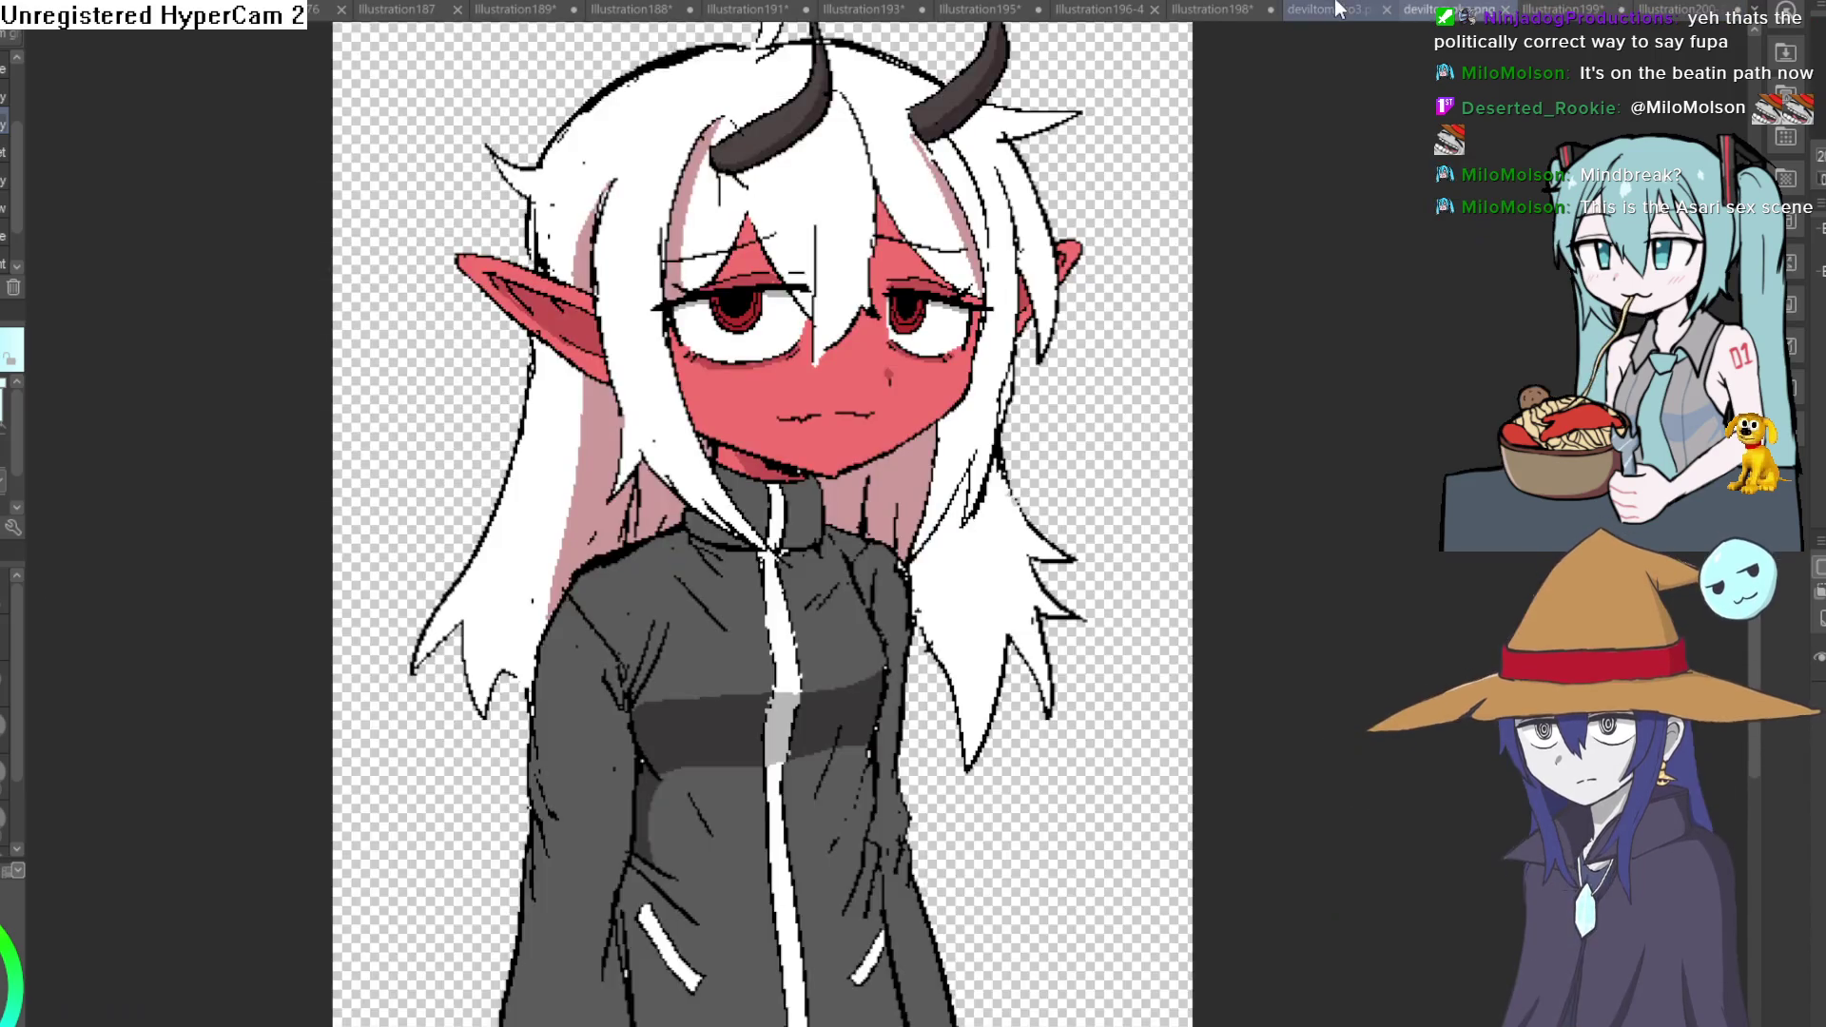
Browse the open documents through the devil-girl, bookshelf girl and rat band drawings.
{"action": "left_click", "coordinate": [1322, 14]}
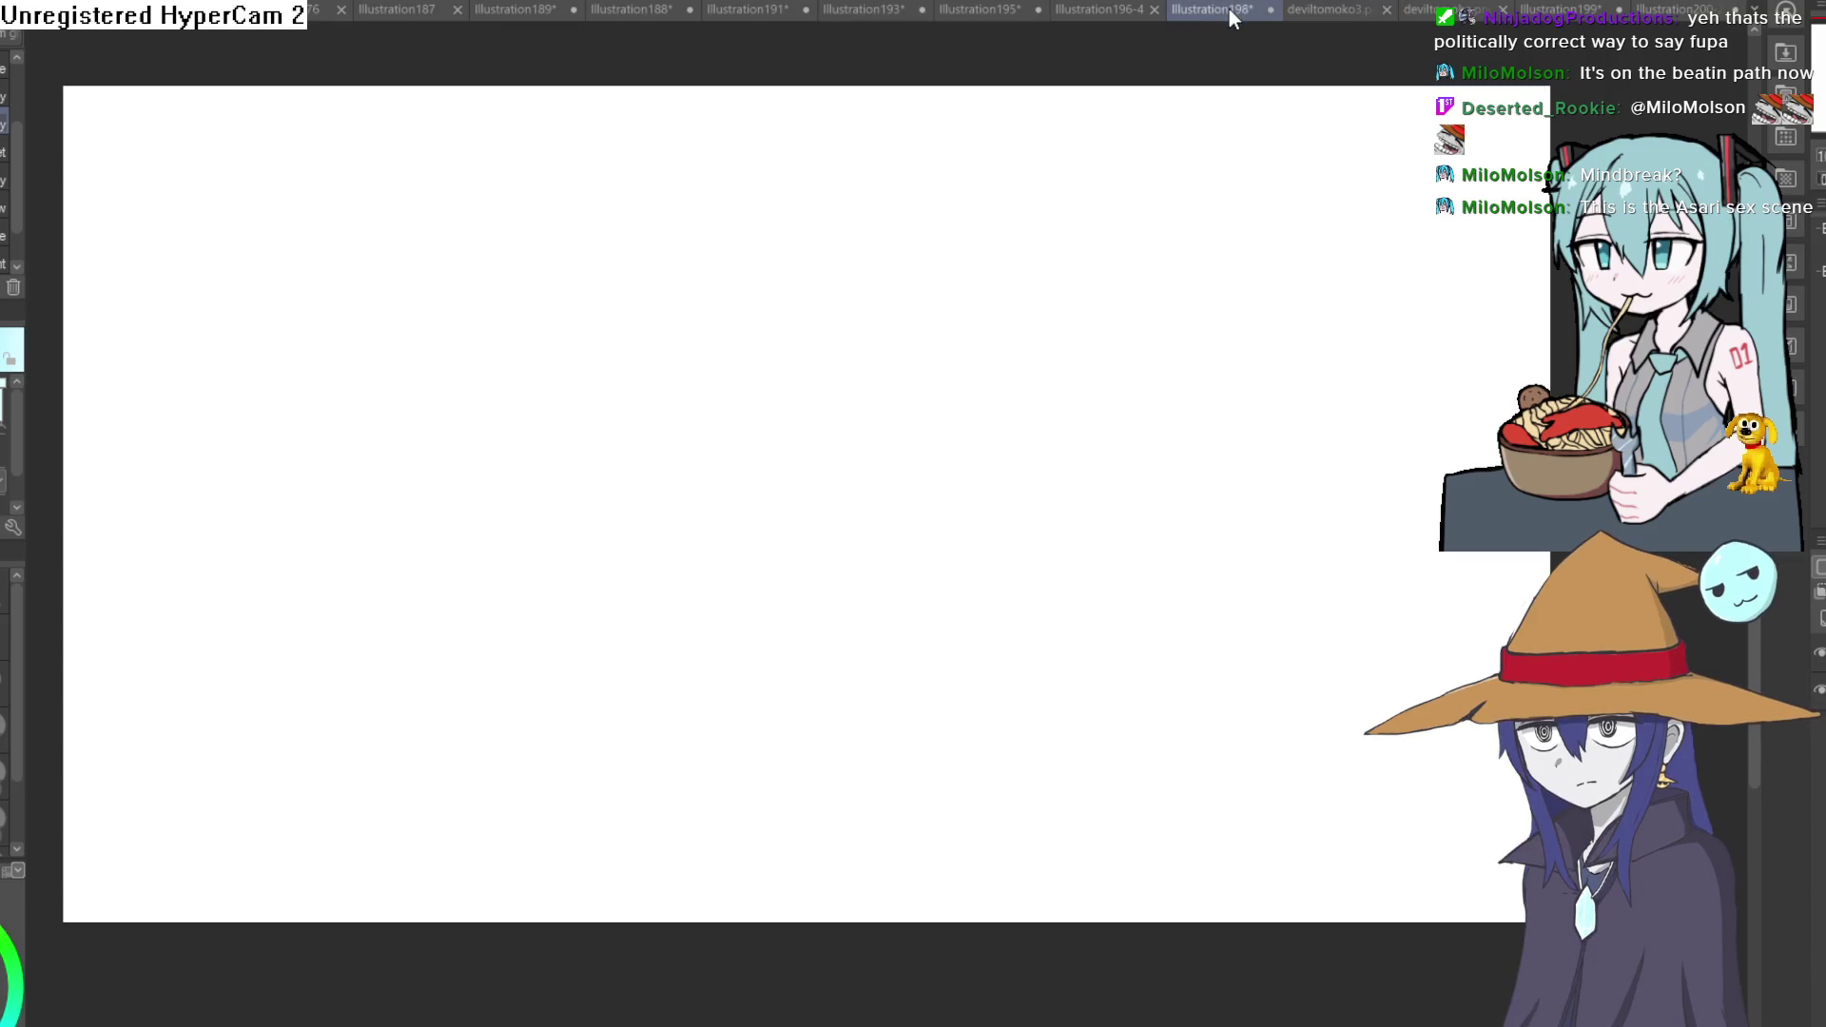
{"action": "left_click", "coordinate": [1220, 11]}
{"action": "left_click", "coordinate": [1093, 11]}
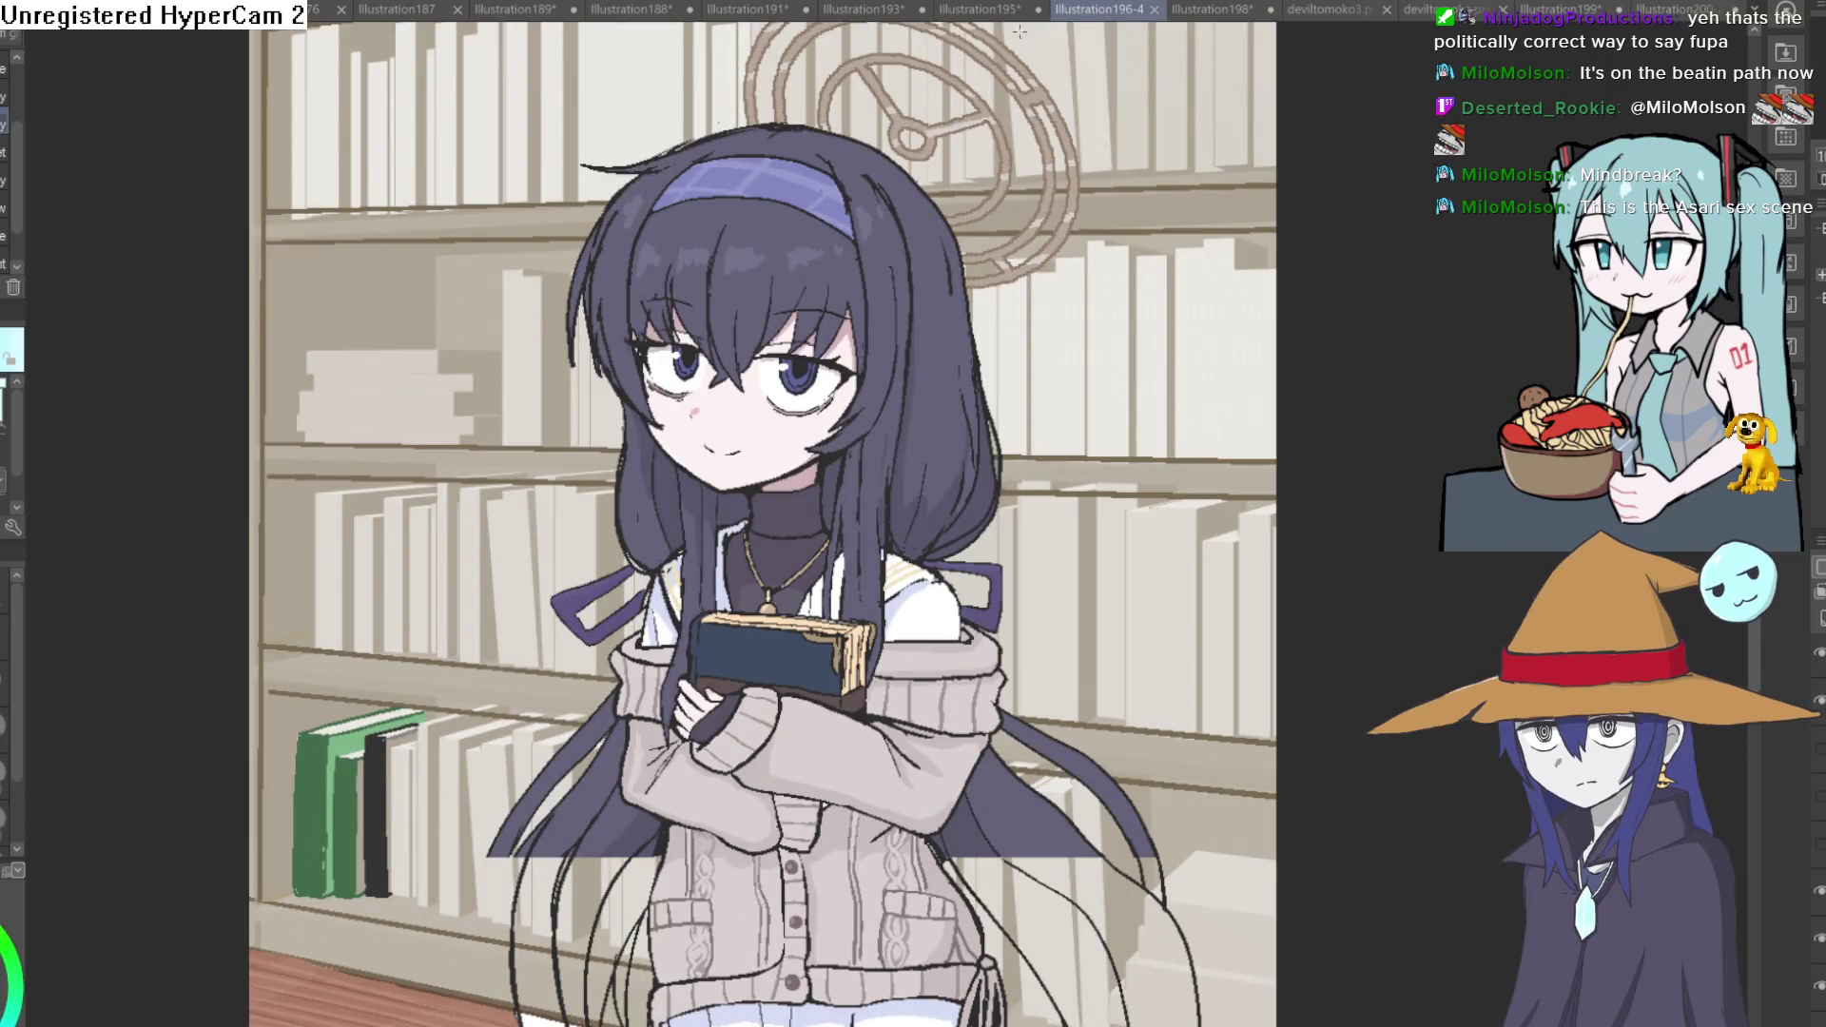
{"action": "left_click", "coordinate": [942, 13]}
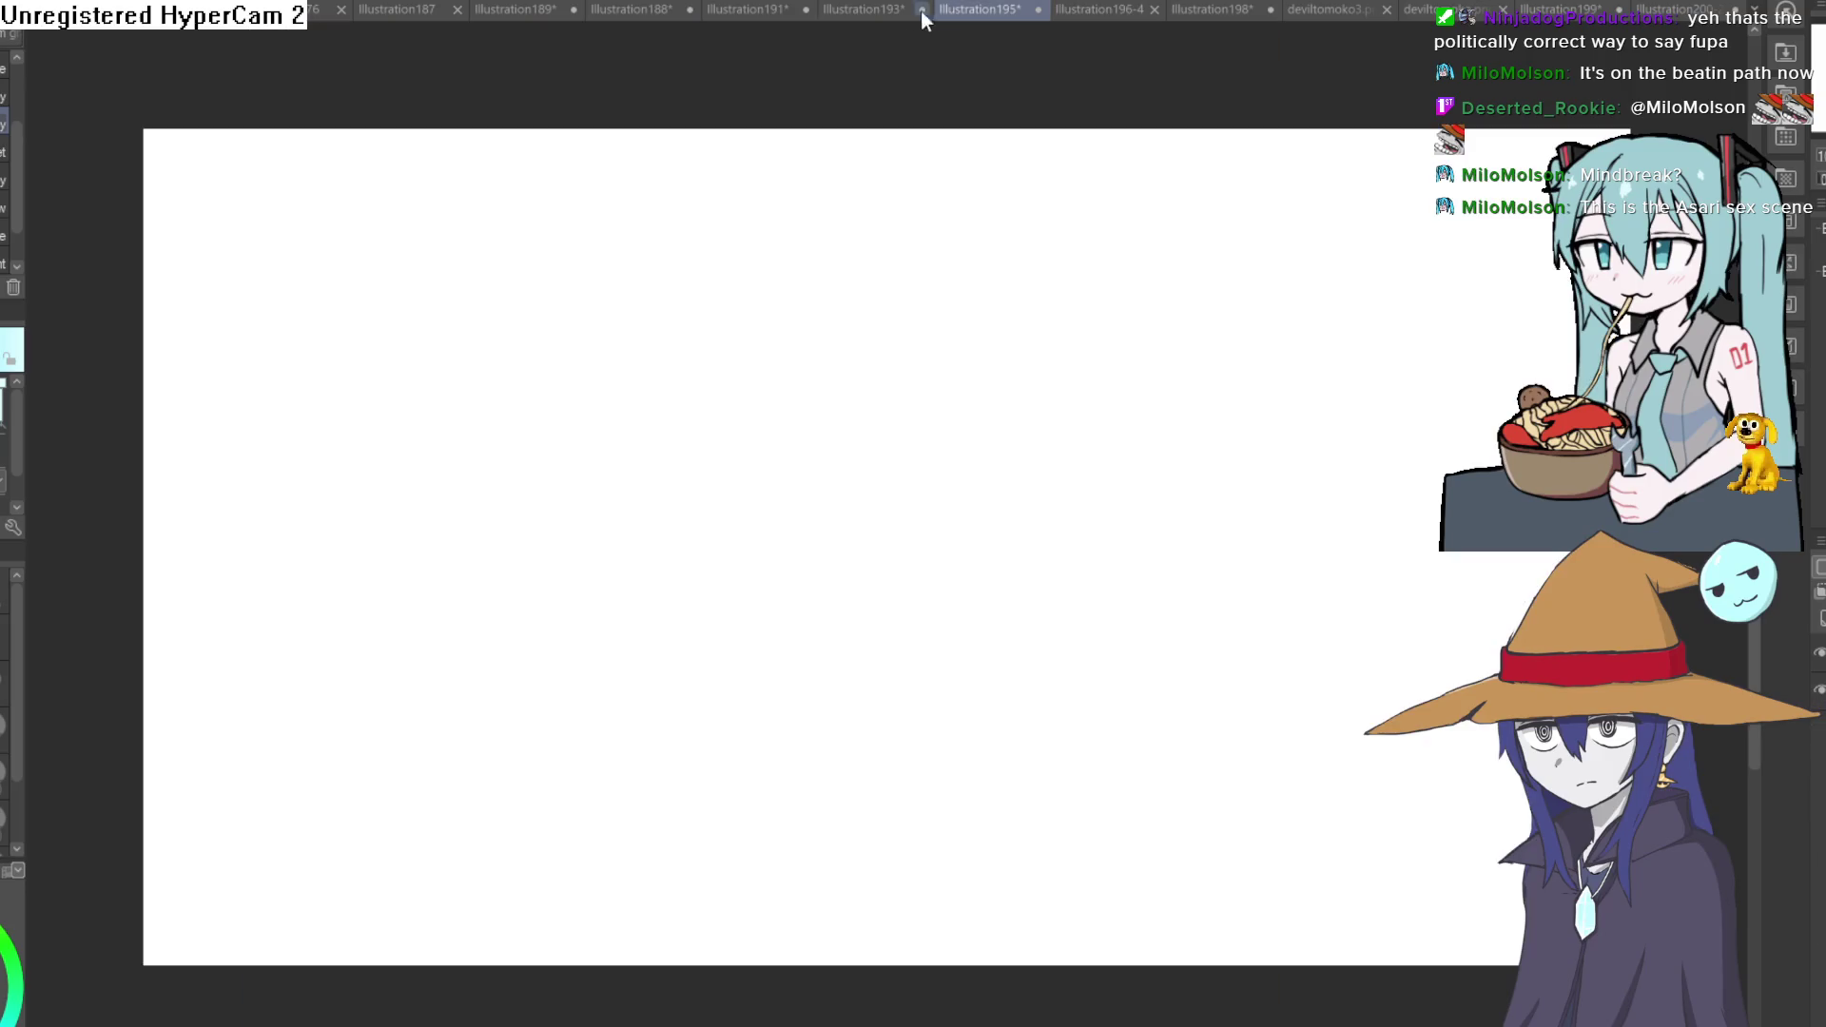
{"action": "left_click", "coordinate": [852, 7]}
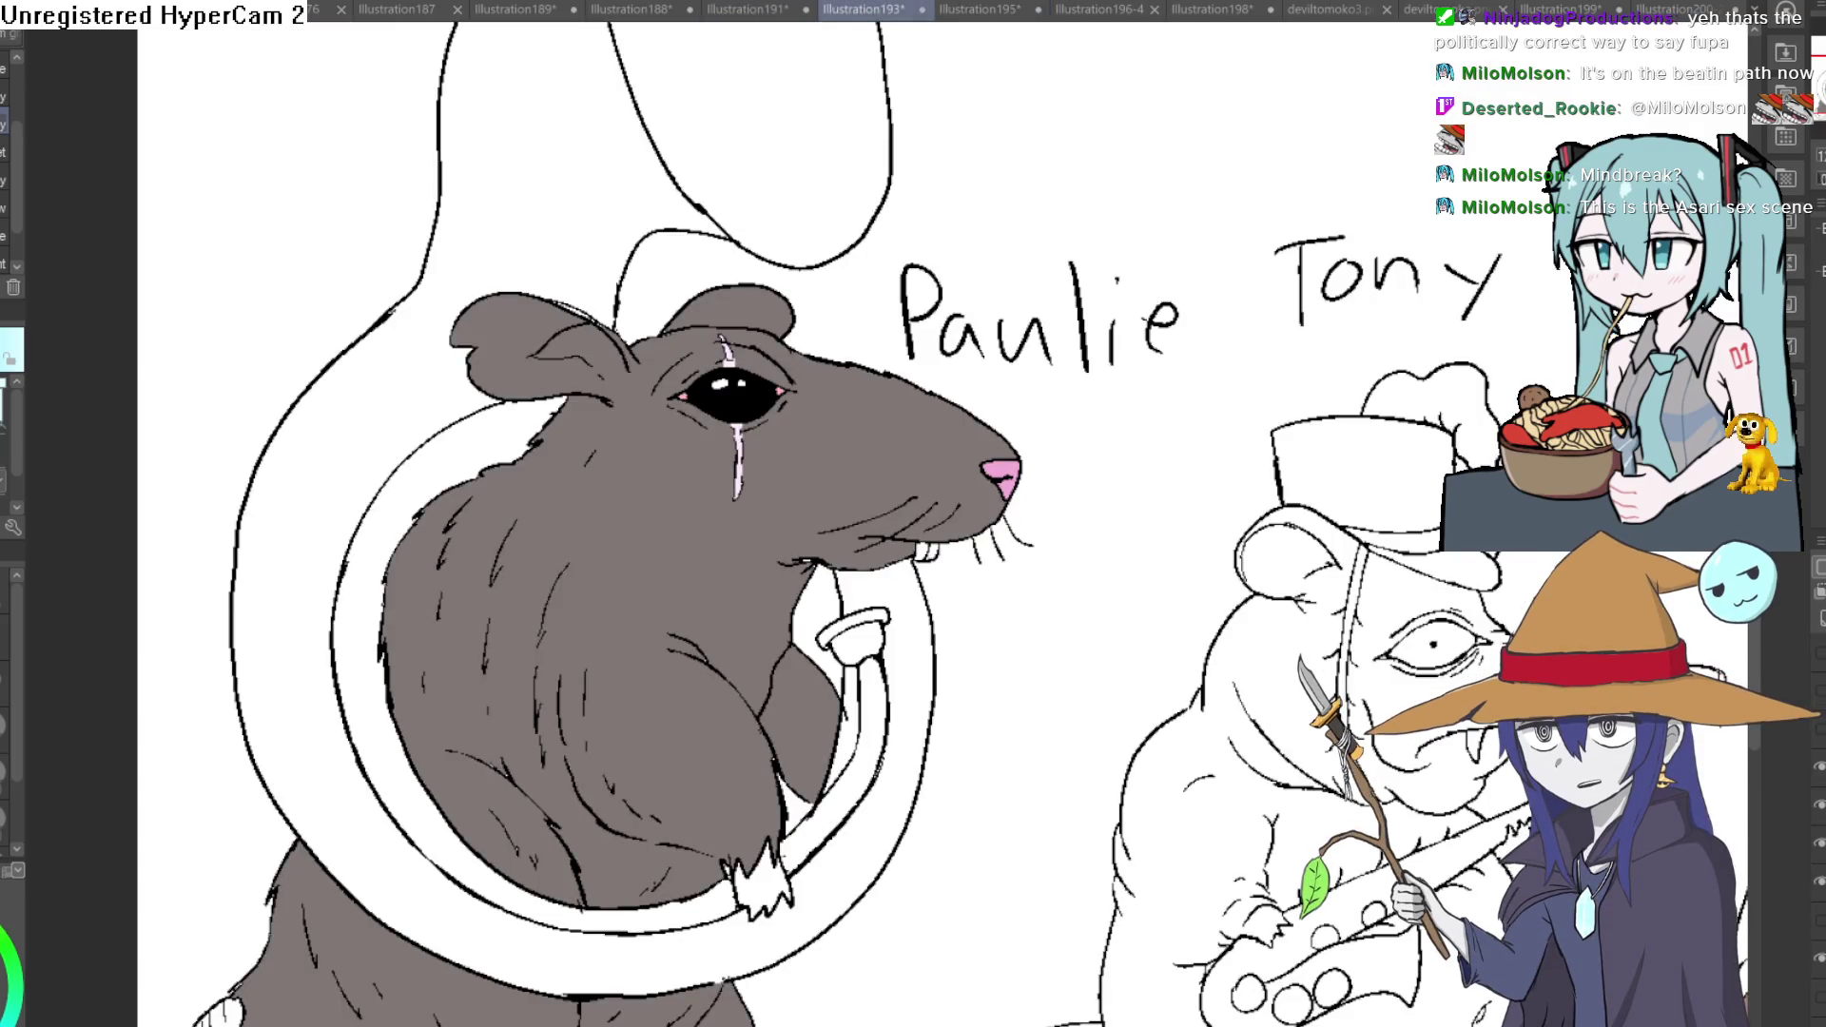
{"action": "scroll", "coordinate": [796, 333], "scroll_direction": "down", "scroll_amount": 1}
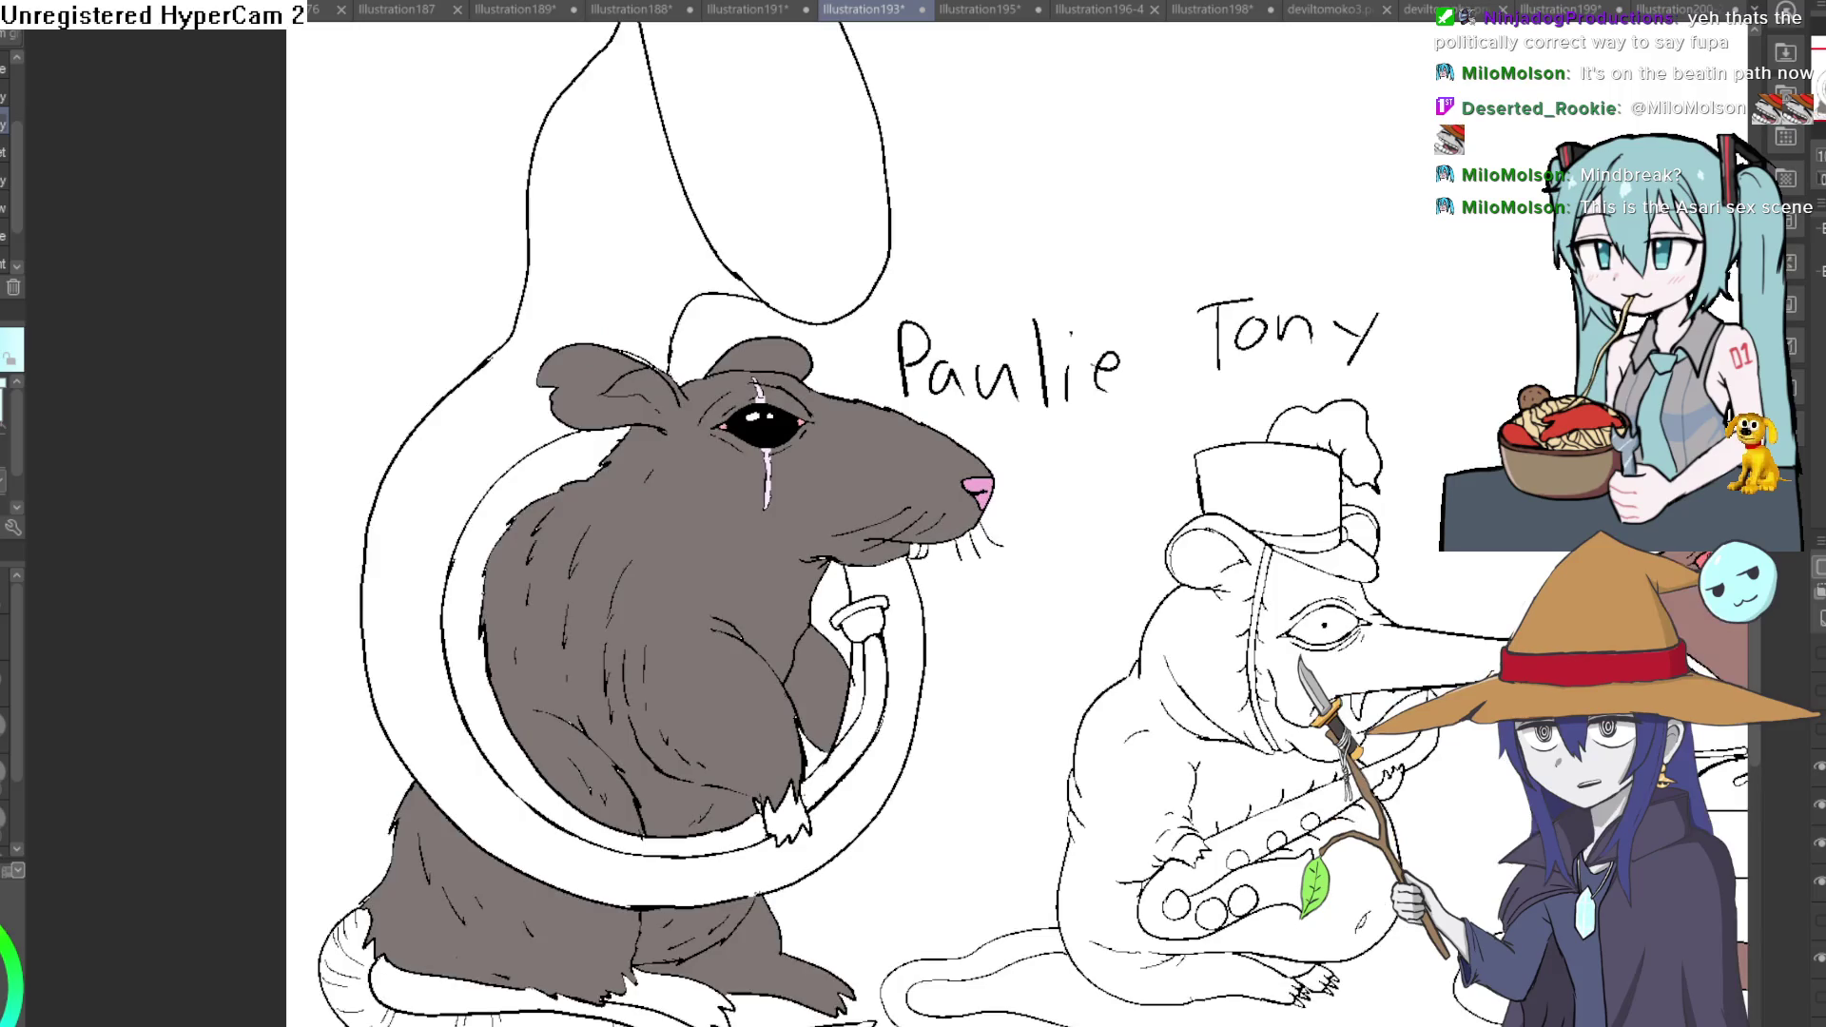
{"action": "scroll", "coordinate": [797, 333], "scroll_direction": "down", "scroll_amount": 1}
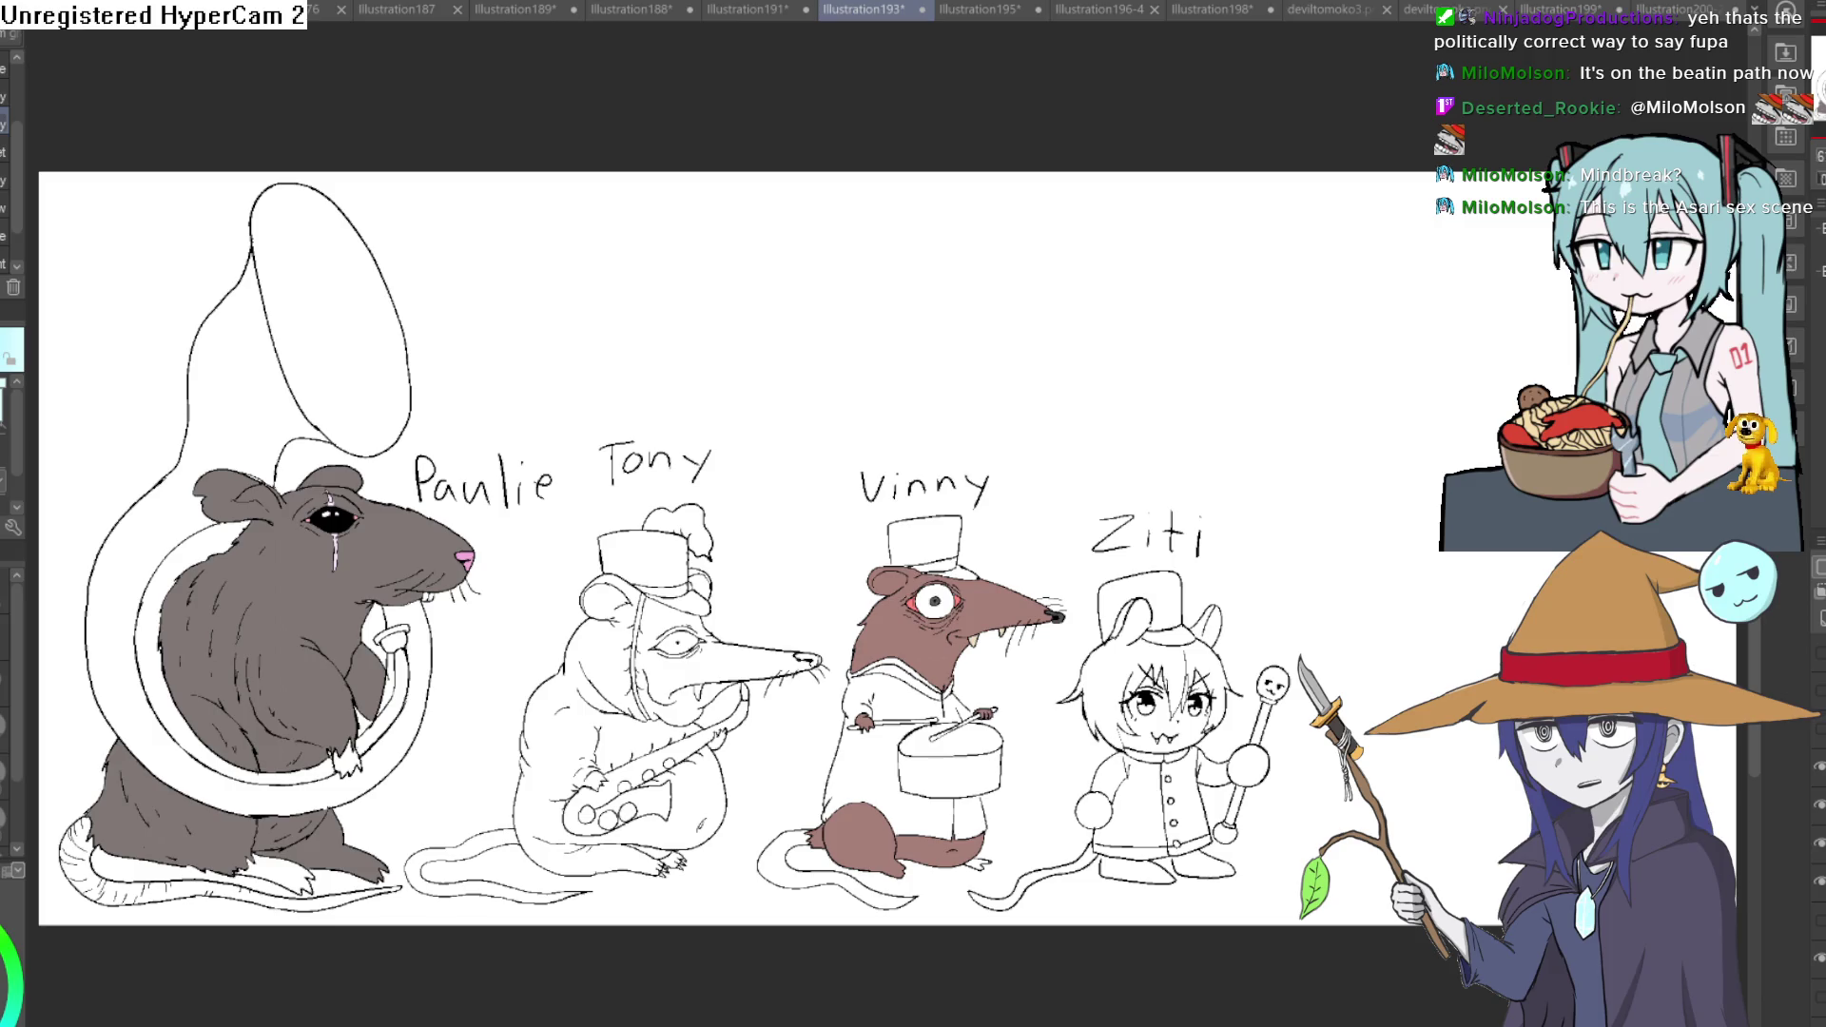
Return to the goblin girl illustration and switch over to the Construct 3 scene editor.
{"action": "left_click", "coordinate": [1692, 18]}
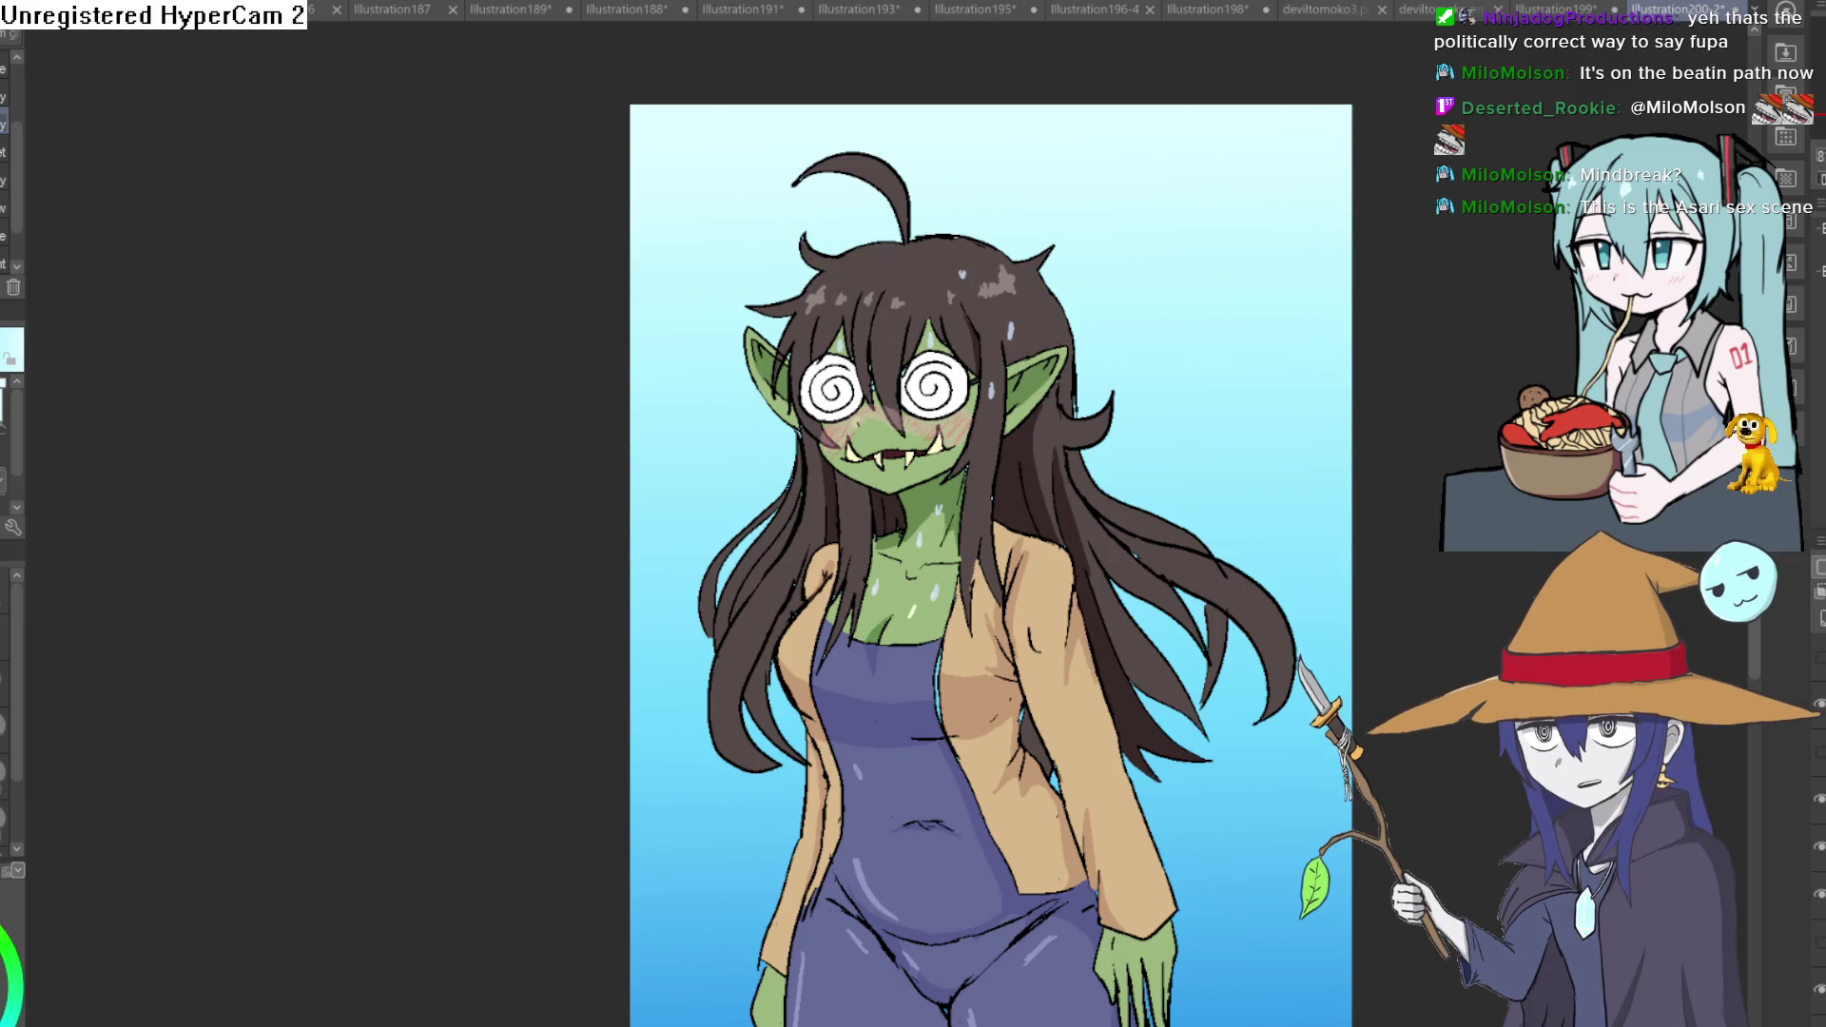
{"action": "key", "text": "alt+Tab"}
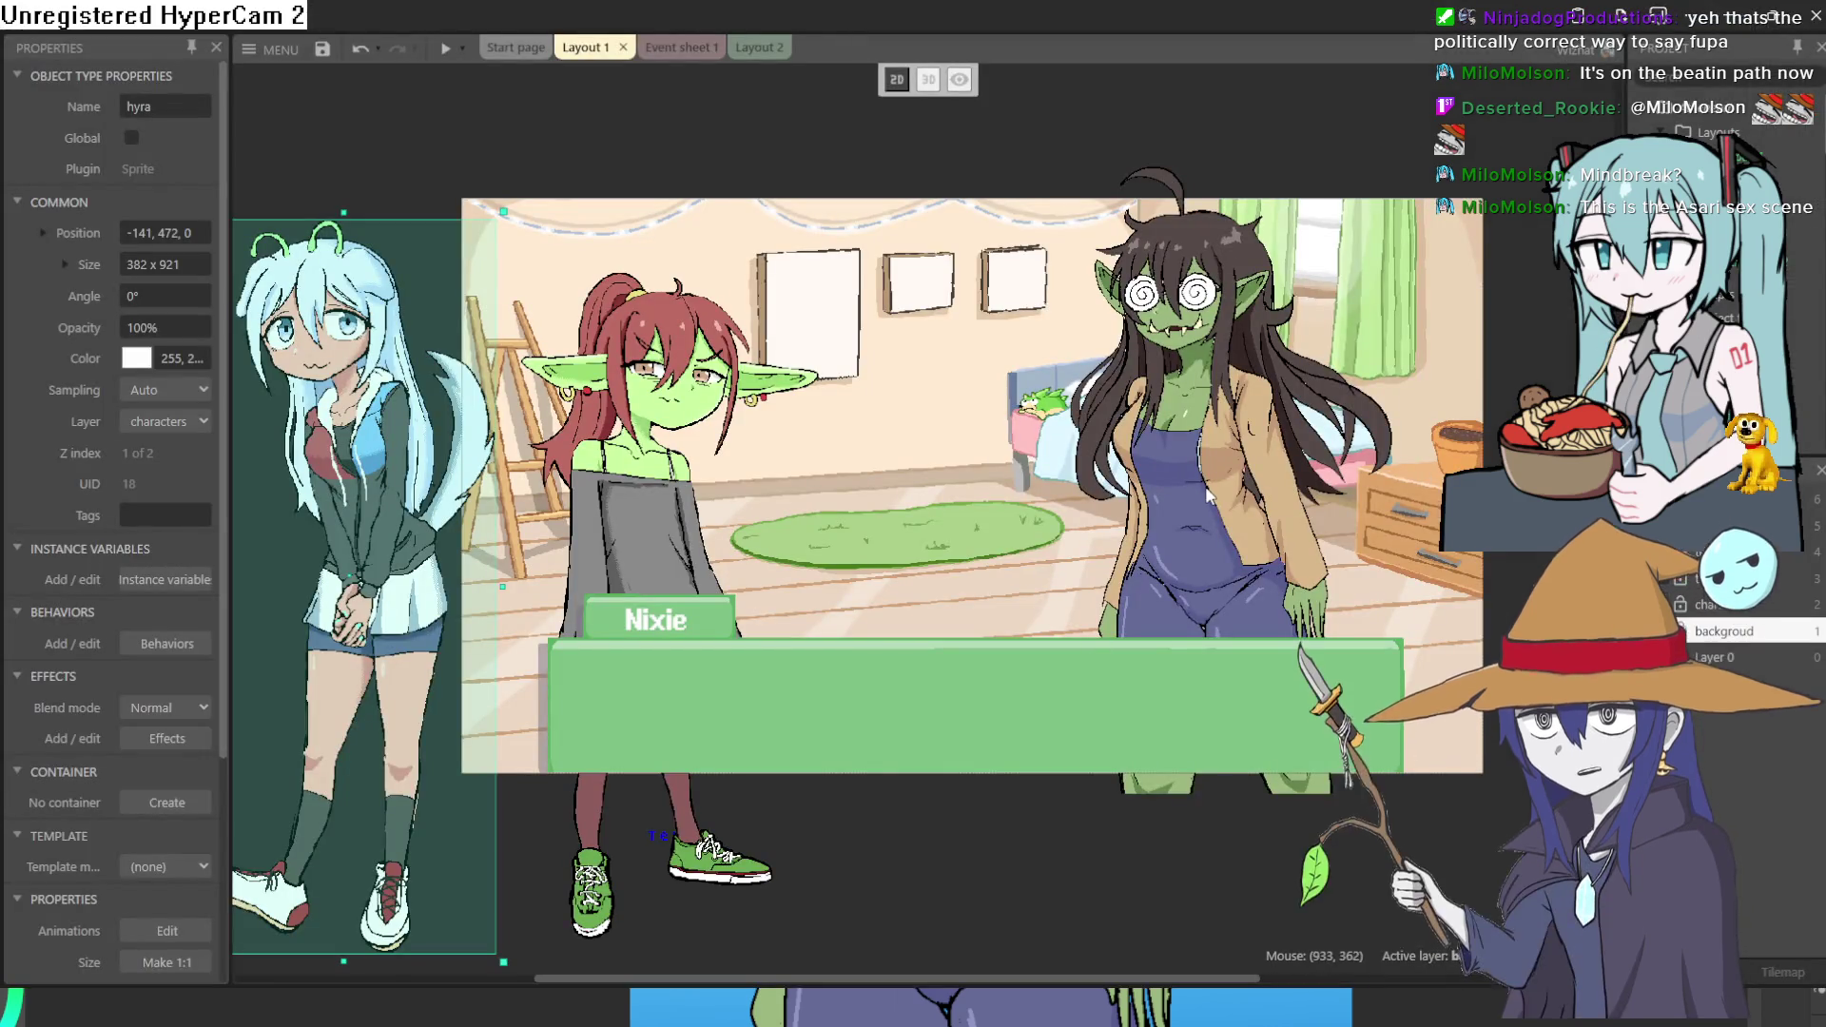
Position the new goblin girl sprite at the right side of the bedroom scene.
{"action": "left_click", "coordinate": [1220, 471]}
{"action": "left_click_drag", "start_coordinate": [1218, 471], "coordinate": [1235, 486]}
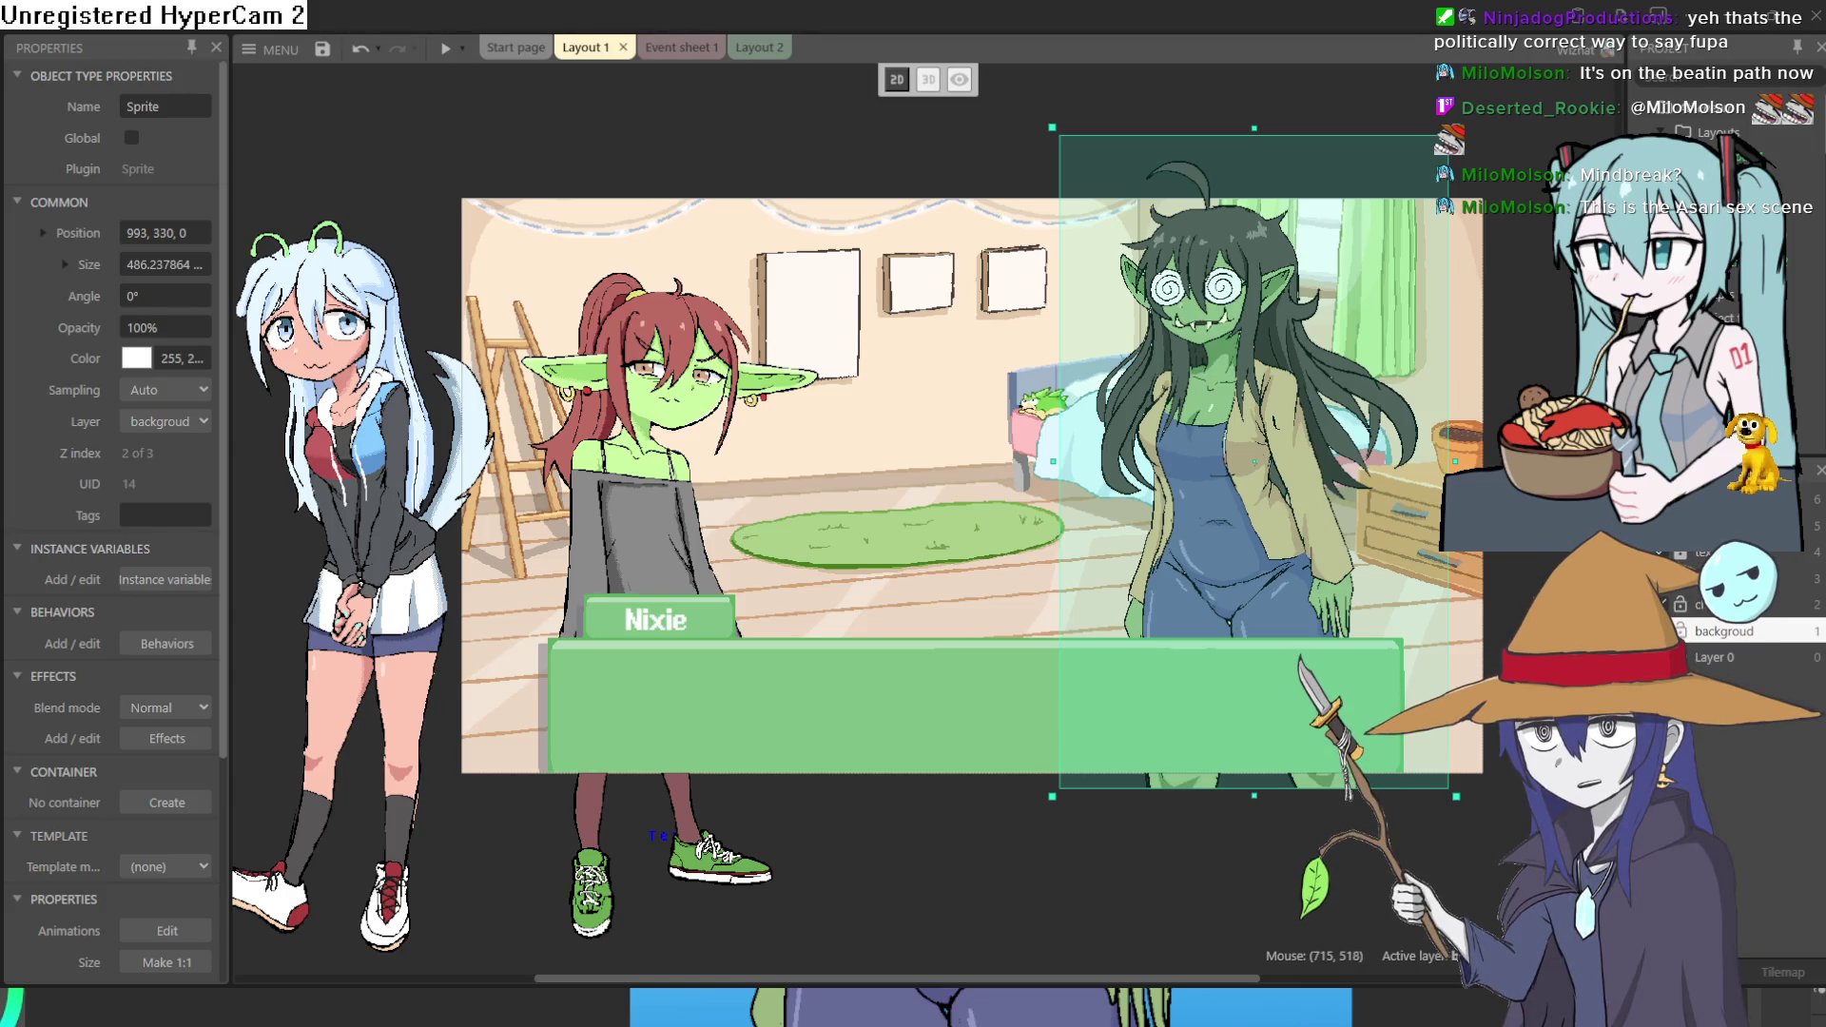
{"action": "mouse_move", "coordinate": [1270, 522]}
{"action": "left_mouse_down"}
{"action": "mouse_move", "coordinate": [1278, 608]}
{"action": "mouse_move", "coordinate": [1317, 612]}
{"action": "left_mouse_up"}
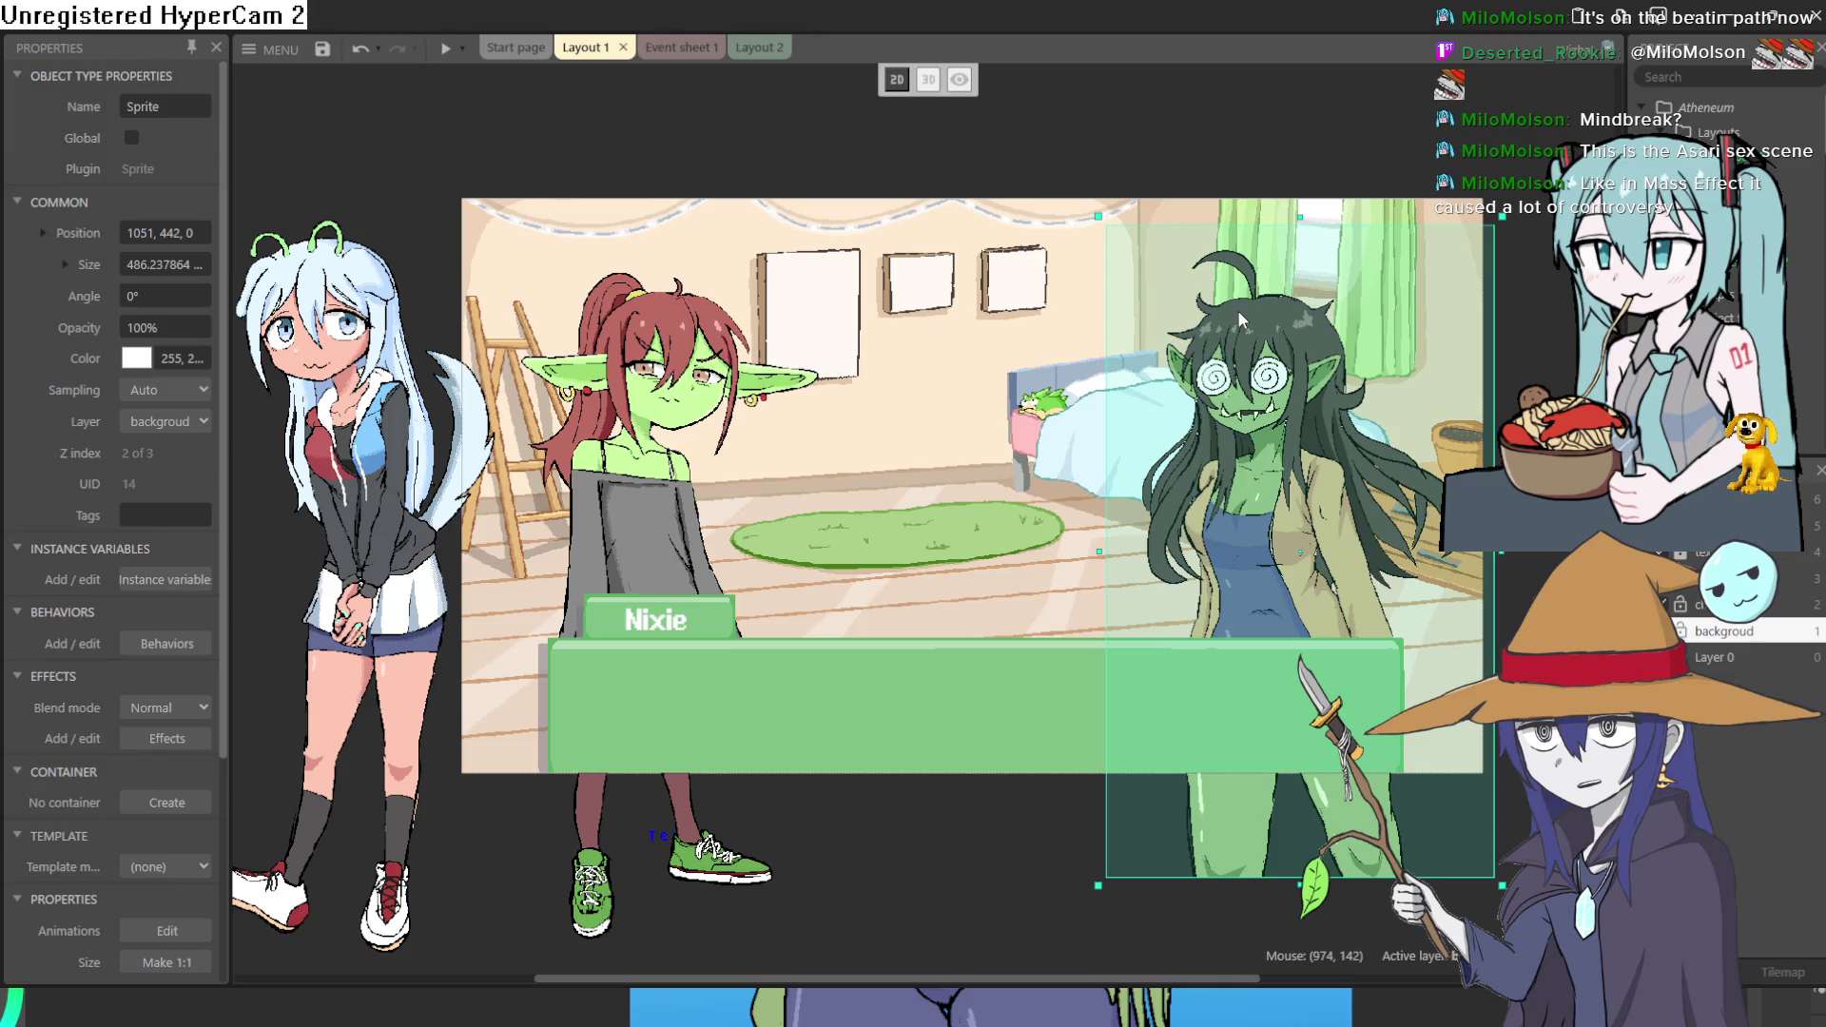
{"action": "left_click_drag", "start_coordinate": [1237, 310], "coordinate": [1248, 273]}
{"action": "left_click_drag", "start_coordinate": [1319, 548], "coordinate": [1298, 547]}
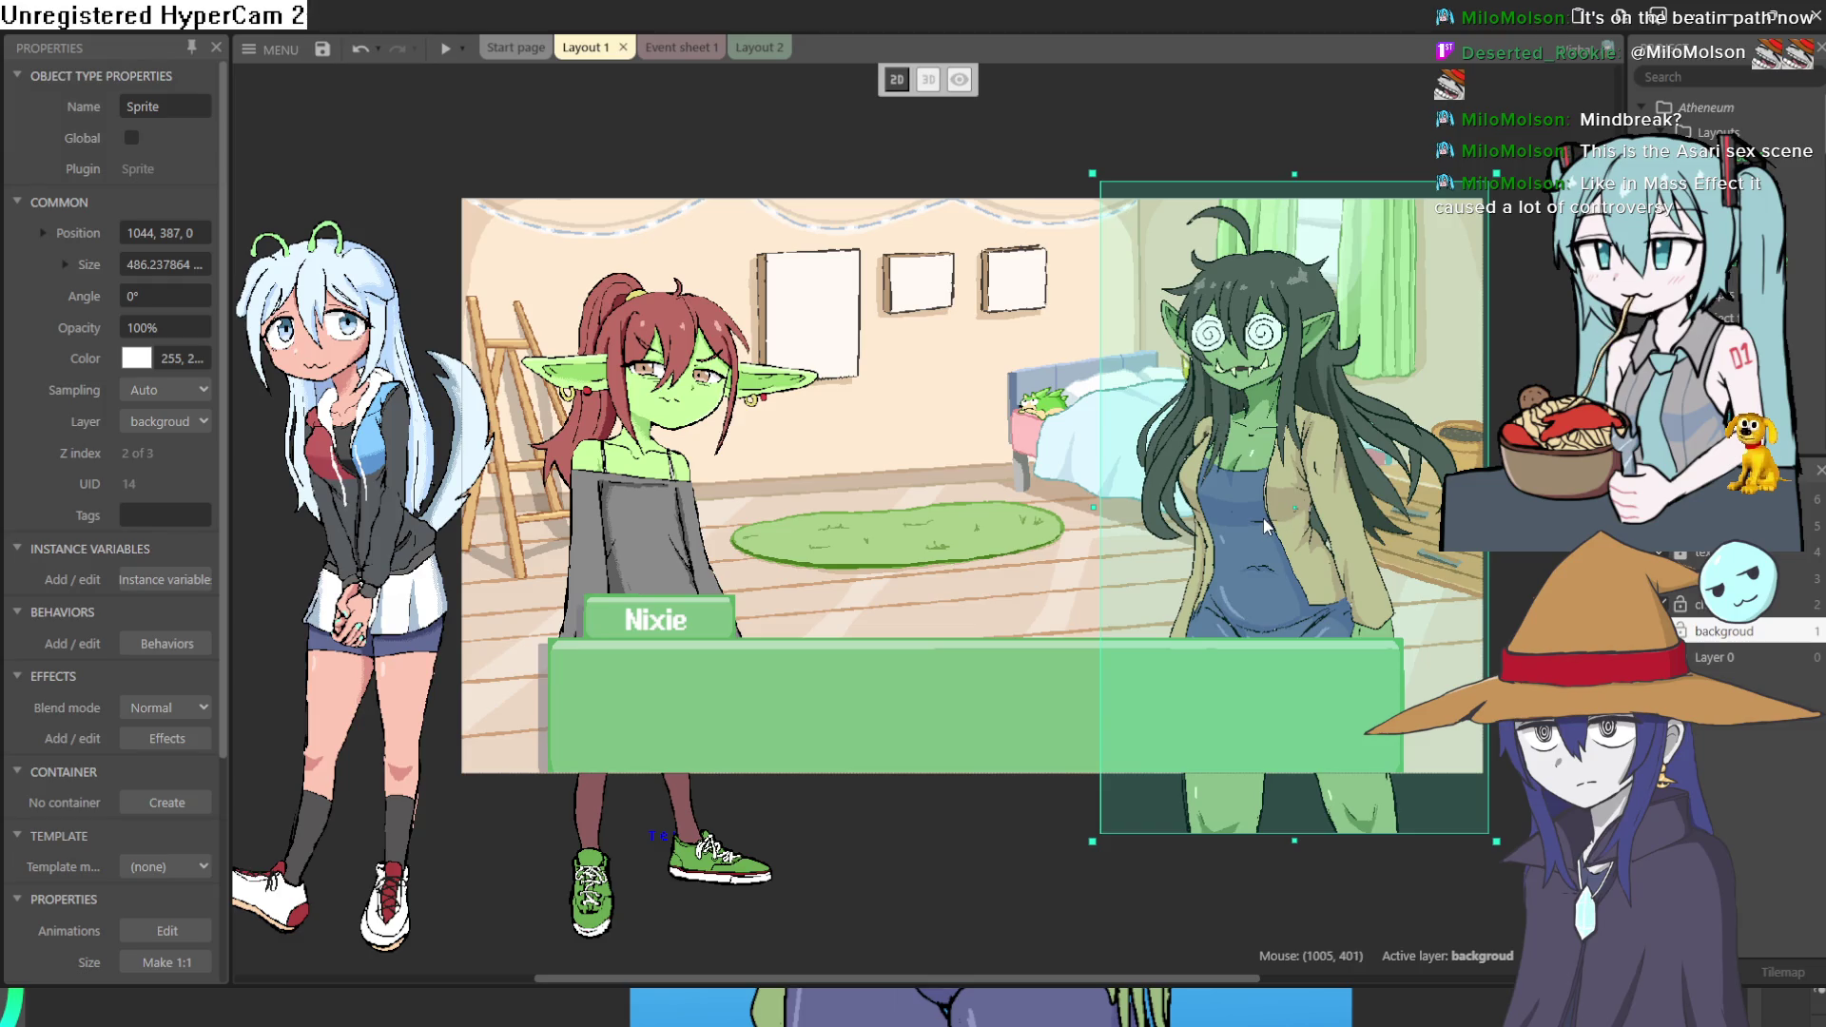
Move the white-haired hyra sprite from the margin into the scene centre.
{"action": "mouse_move", "coordinate": [335, 599]}
{"action": "left_mouse_down"}
{"action": "mouse_move", "coordinate": [1031, 606]}
{"action": "mouse_move", "coordinate": [966, 598]}
{"action": "left_mouse_up"}
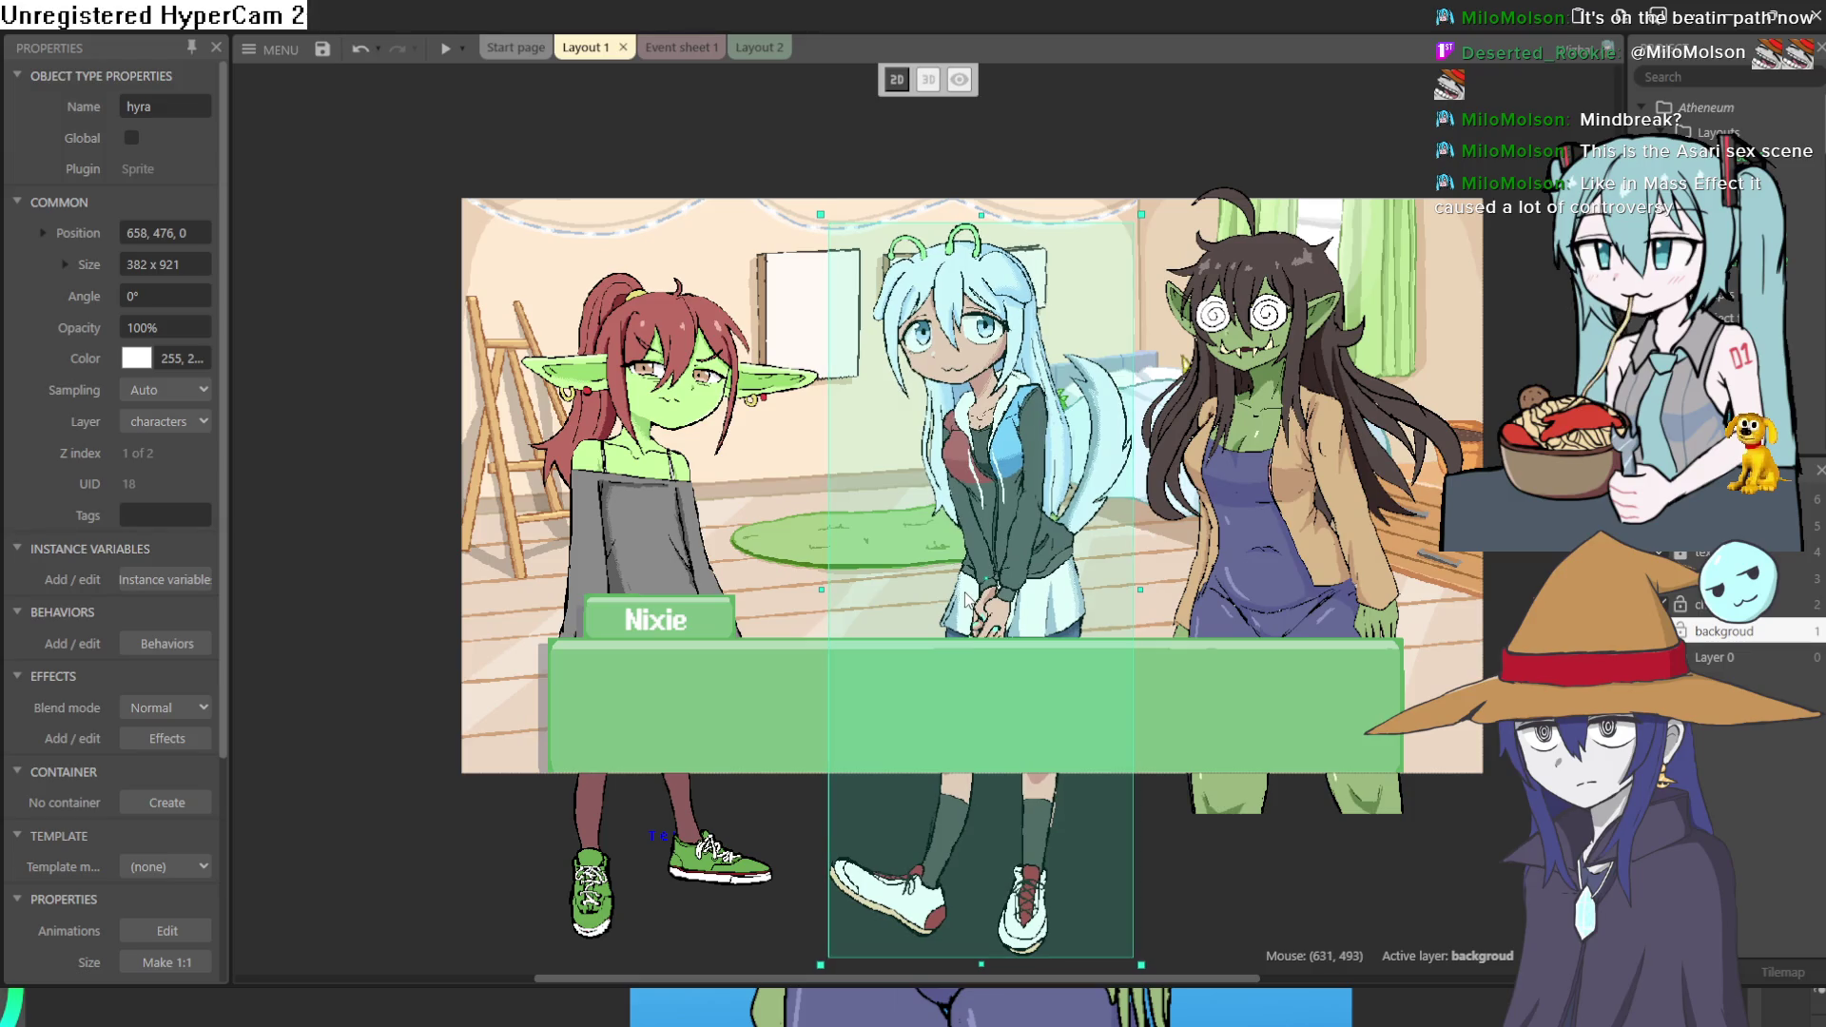
Nudge the red-haired goblin and bring the red demon moira sprite into the scene.
{"action": "left_click", "coordinate": [644, 552]}
{"action": "left_click_drag", "start_coordinate": [646, 553], "coordinate": [646, 536]}
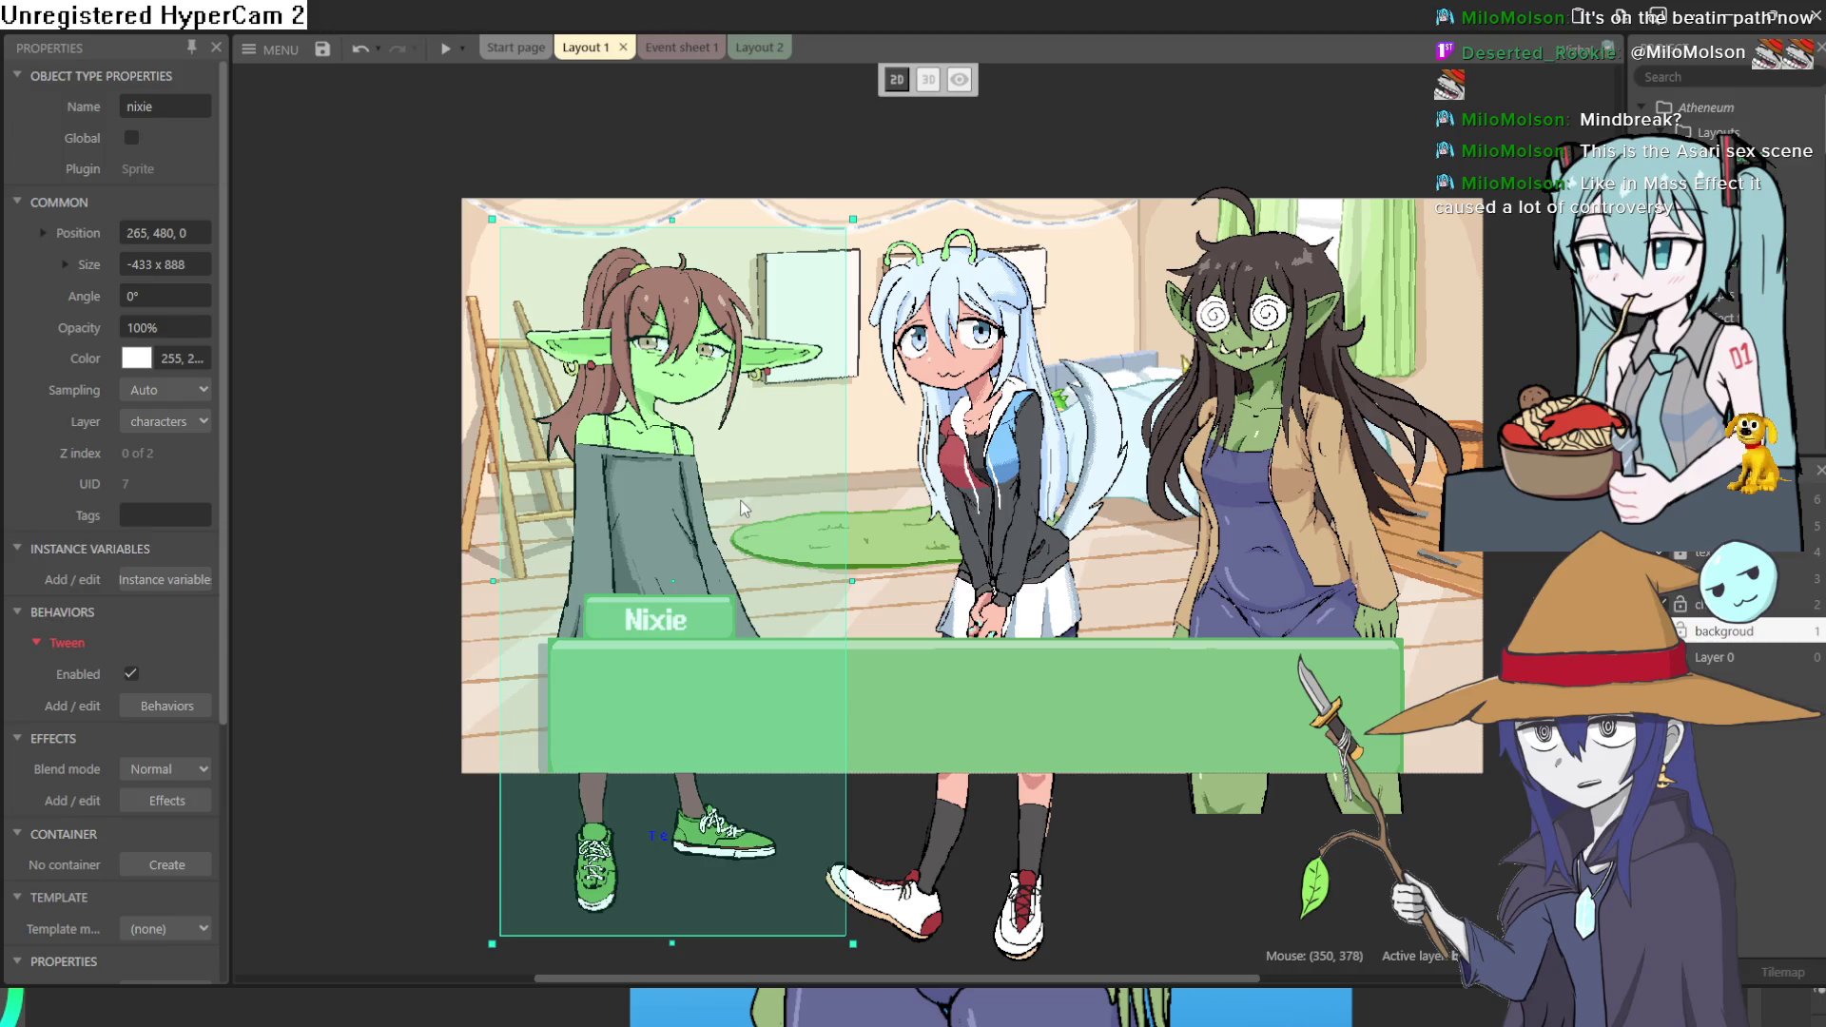
{"action": "left_click_drag", "start_coordinate": [367, 509], "coordinate": [672, 580]}
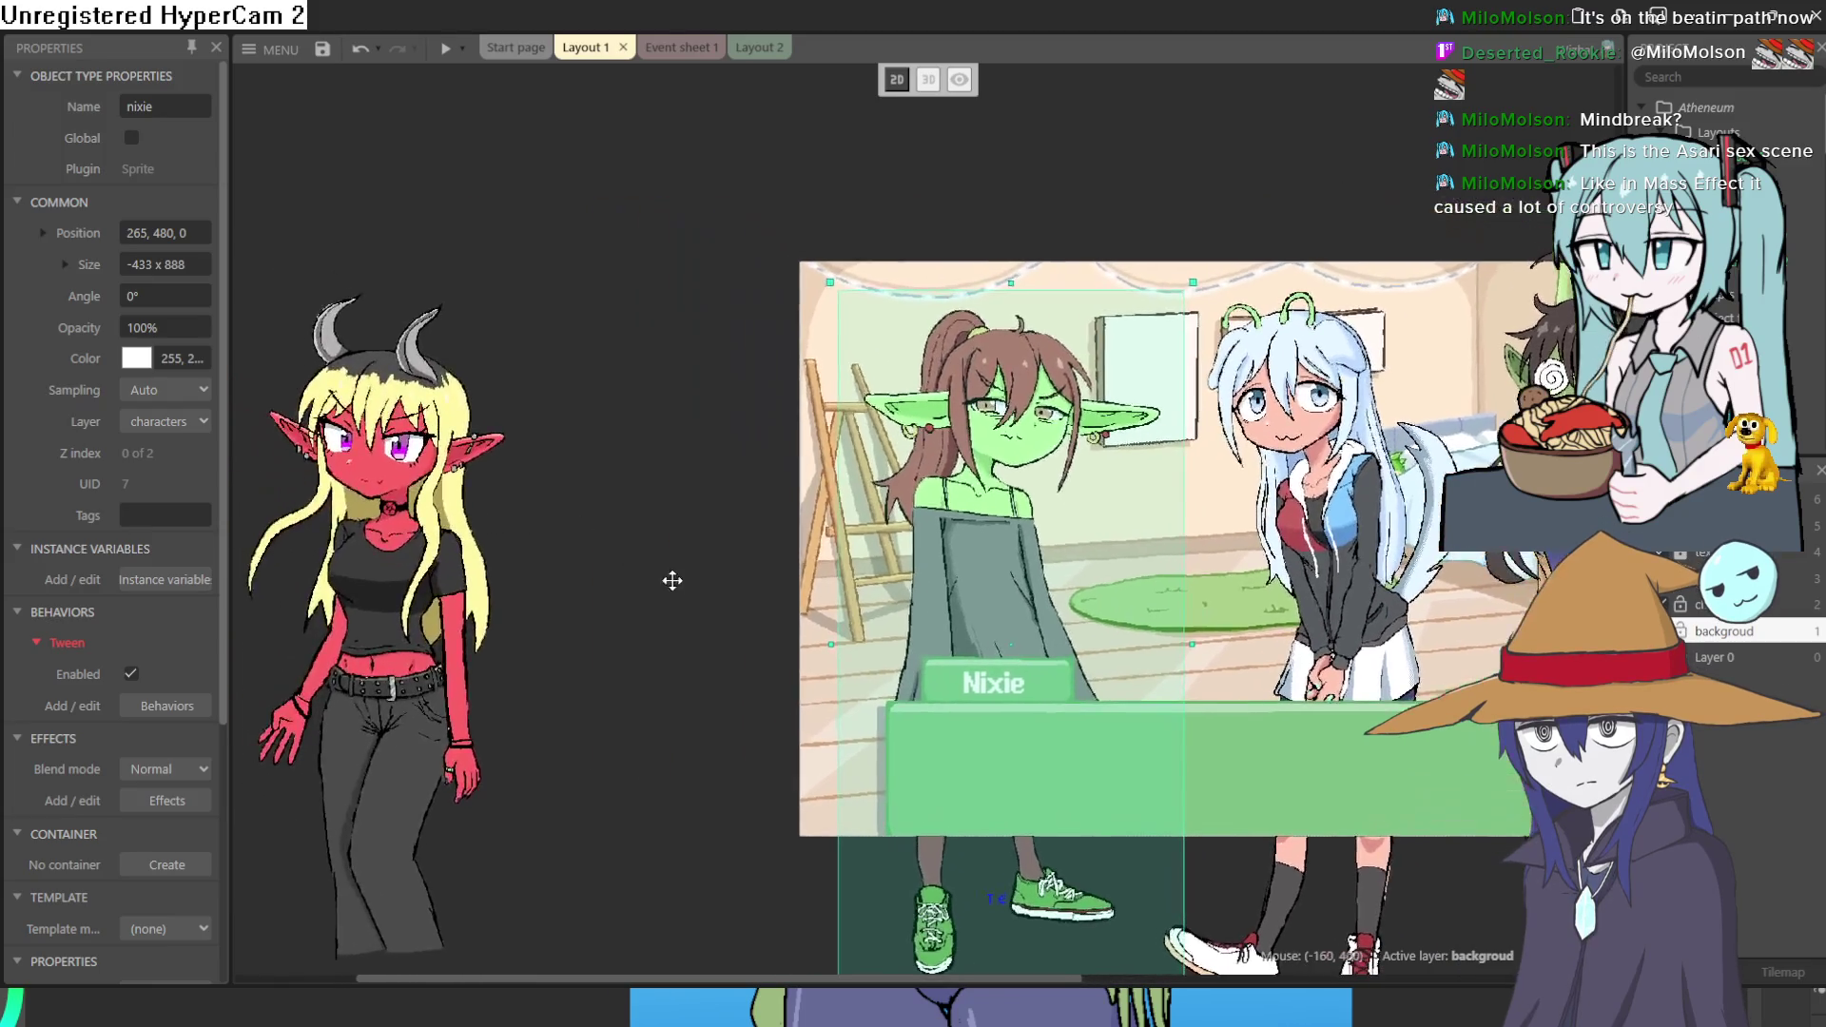
{"action": "left_click_drag", "start_coordinate": [464, 605], "coordinate": [1179, 612]}
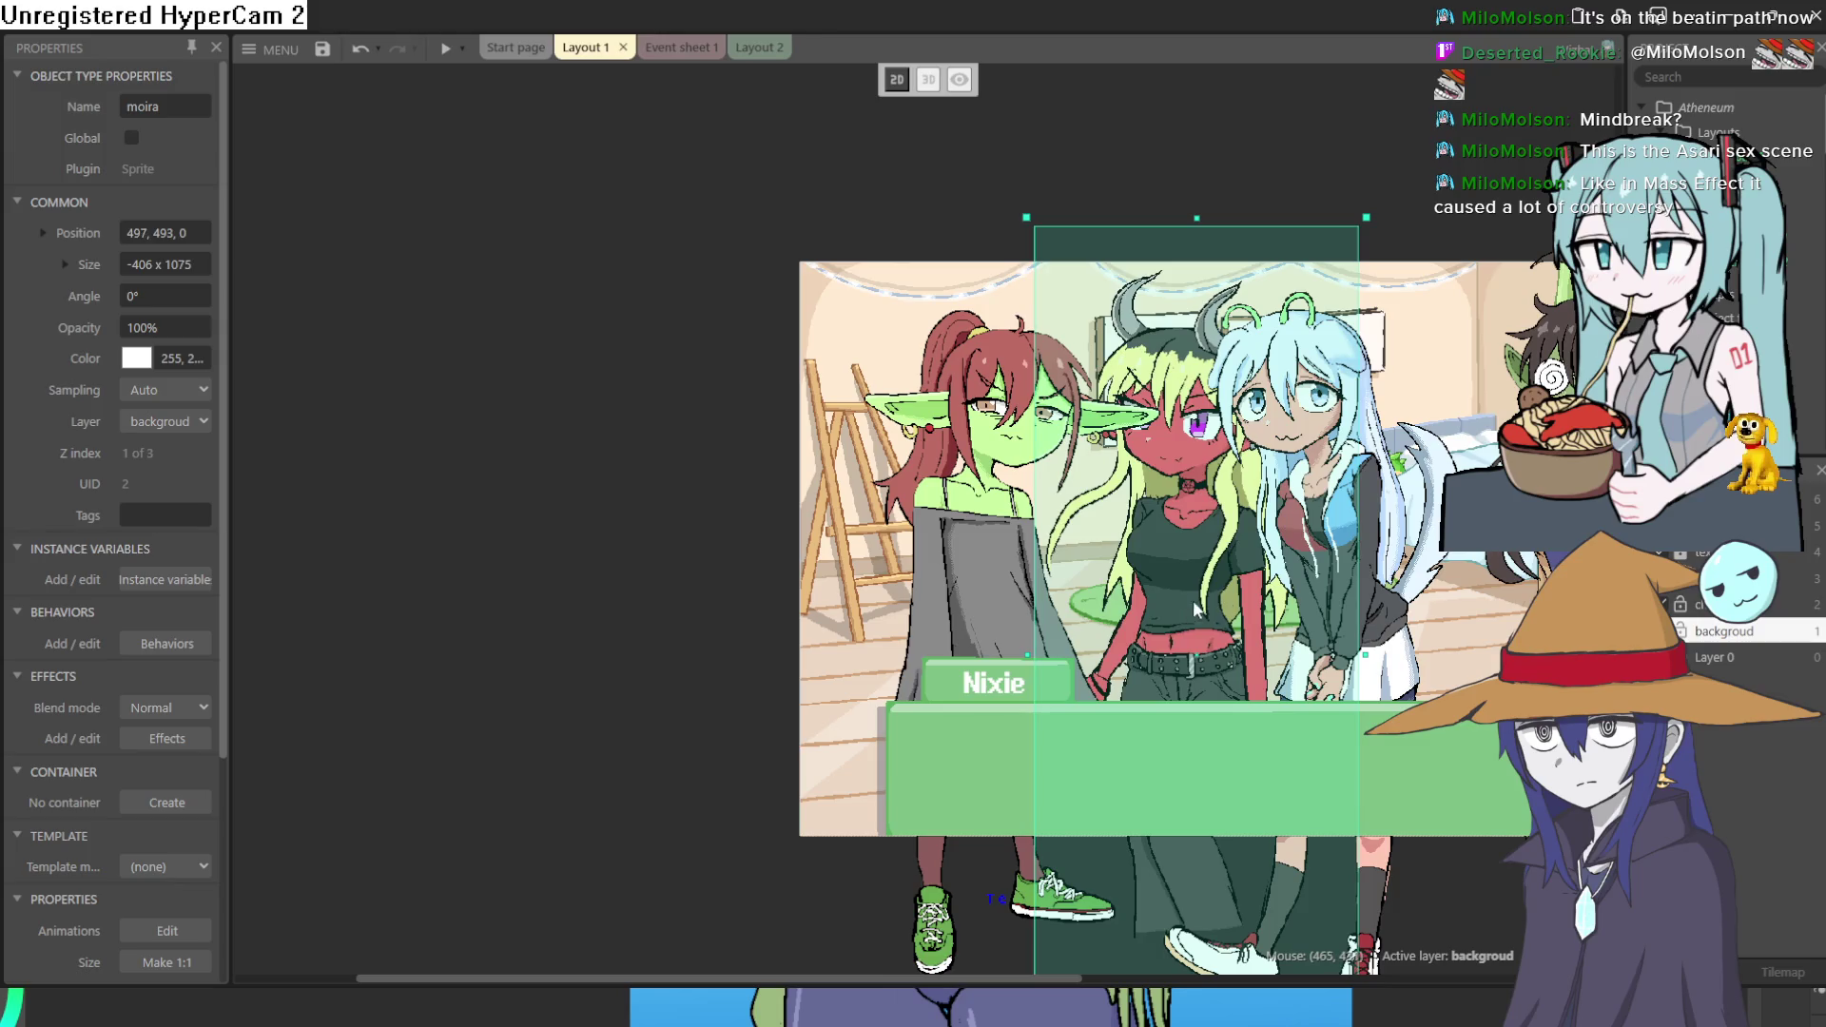
Shift hyra right and nudge moira and nixie so the four characters line up.
{"action": "left_click_drag", "start_coordinate": [1345, 587], "coordinate": [1447, 629]}
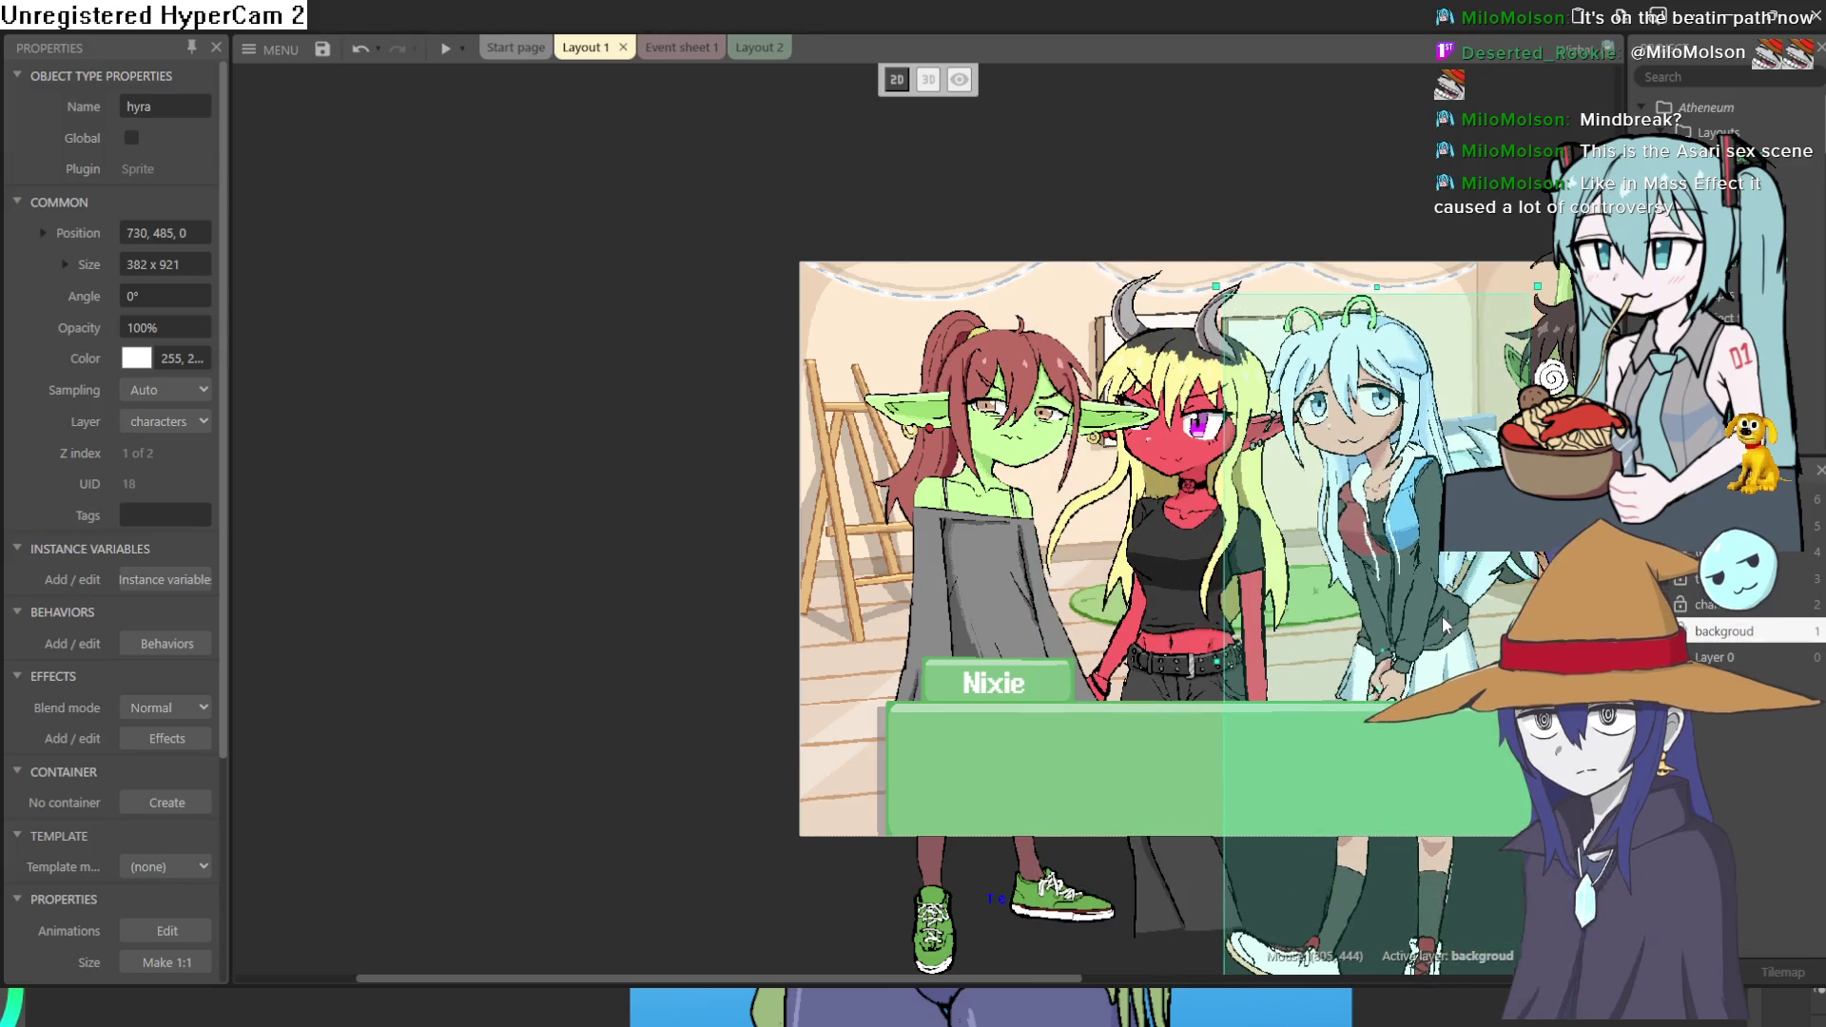
{"action": "left_click_drag", "start_coordinate": [1240, 592], "coordinate": [853, 571]}
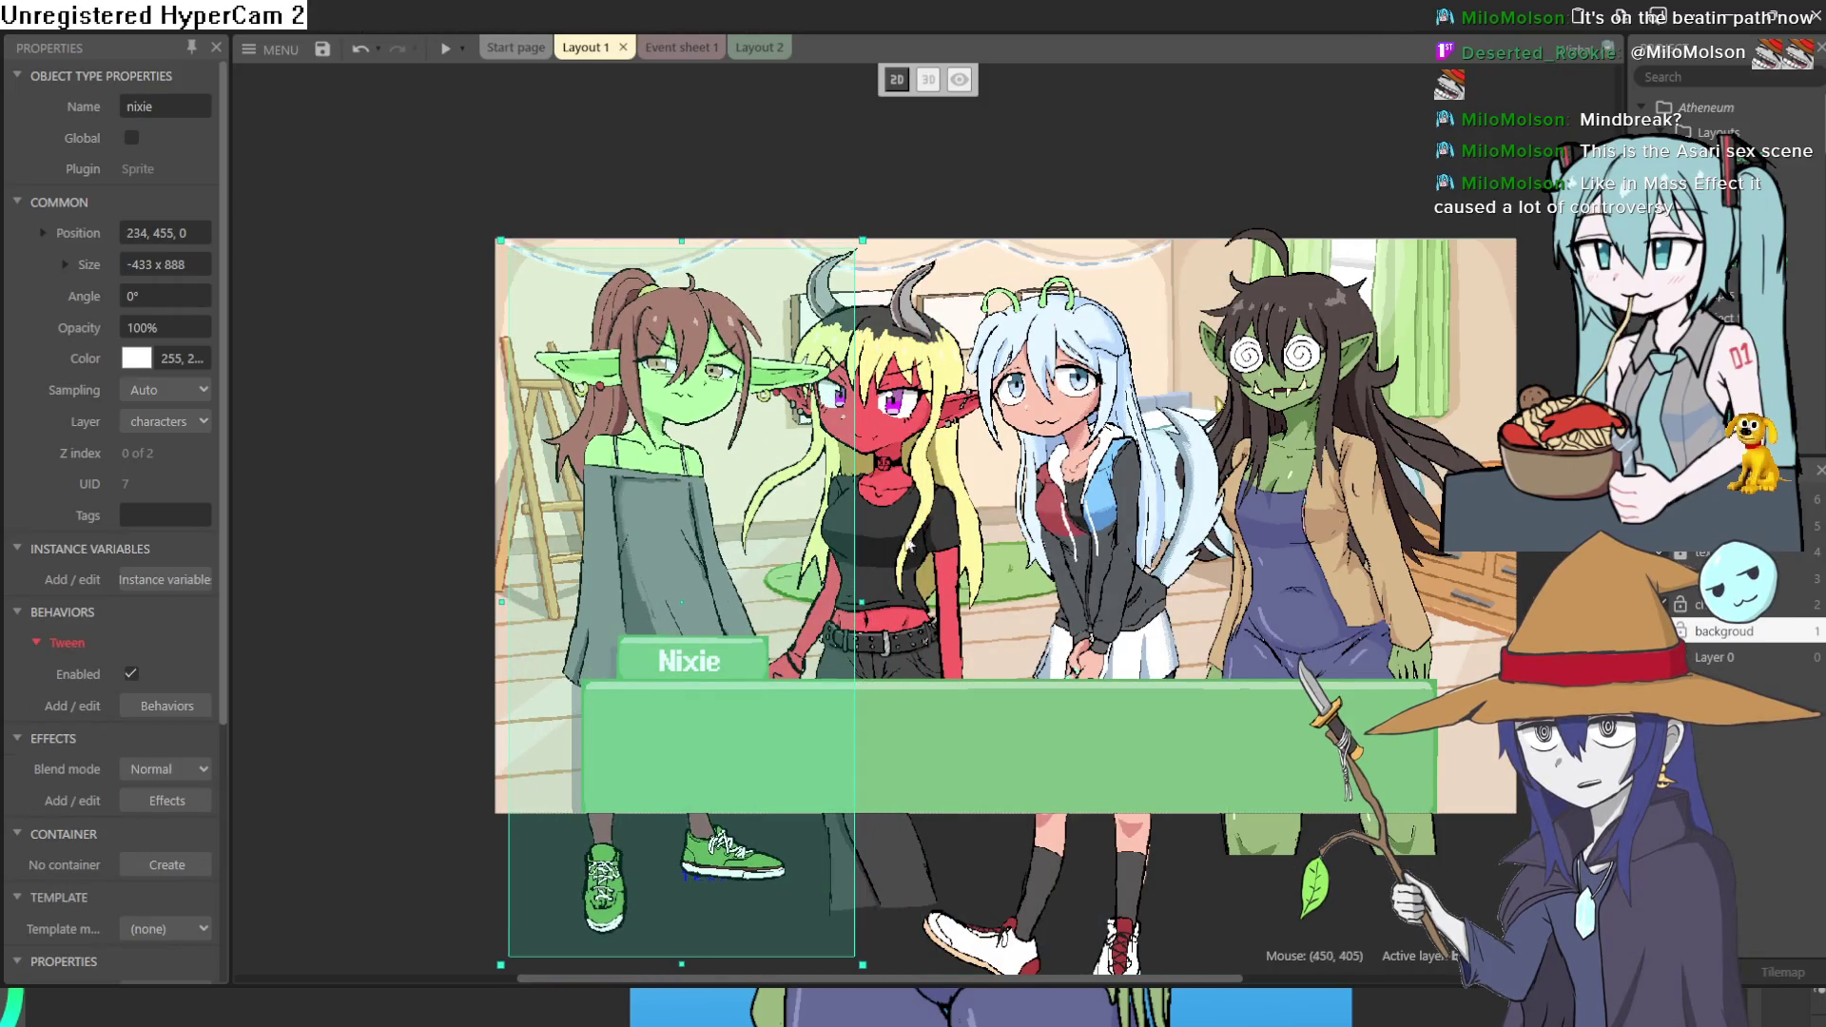
{"action": "left_click", "coordinate": [958, 534]}
{"action": "left_click", "coordinate": [872, 545]}
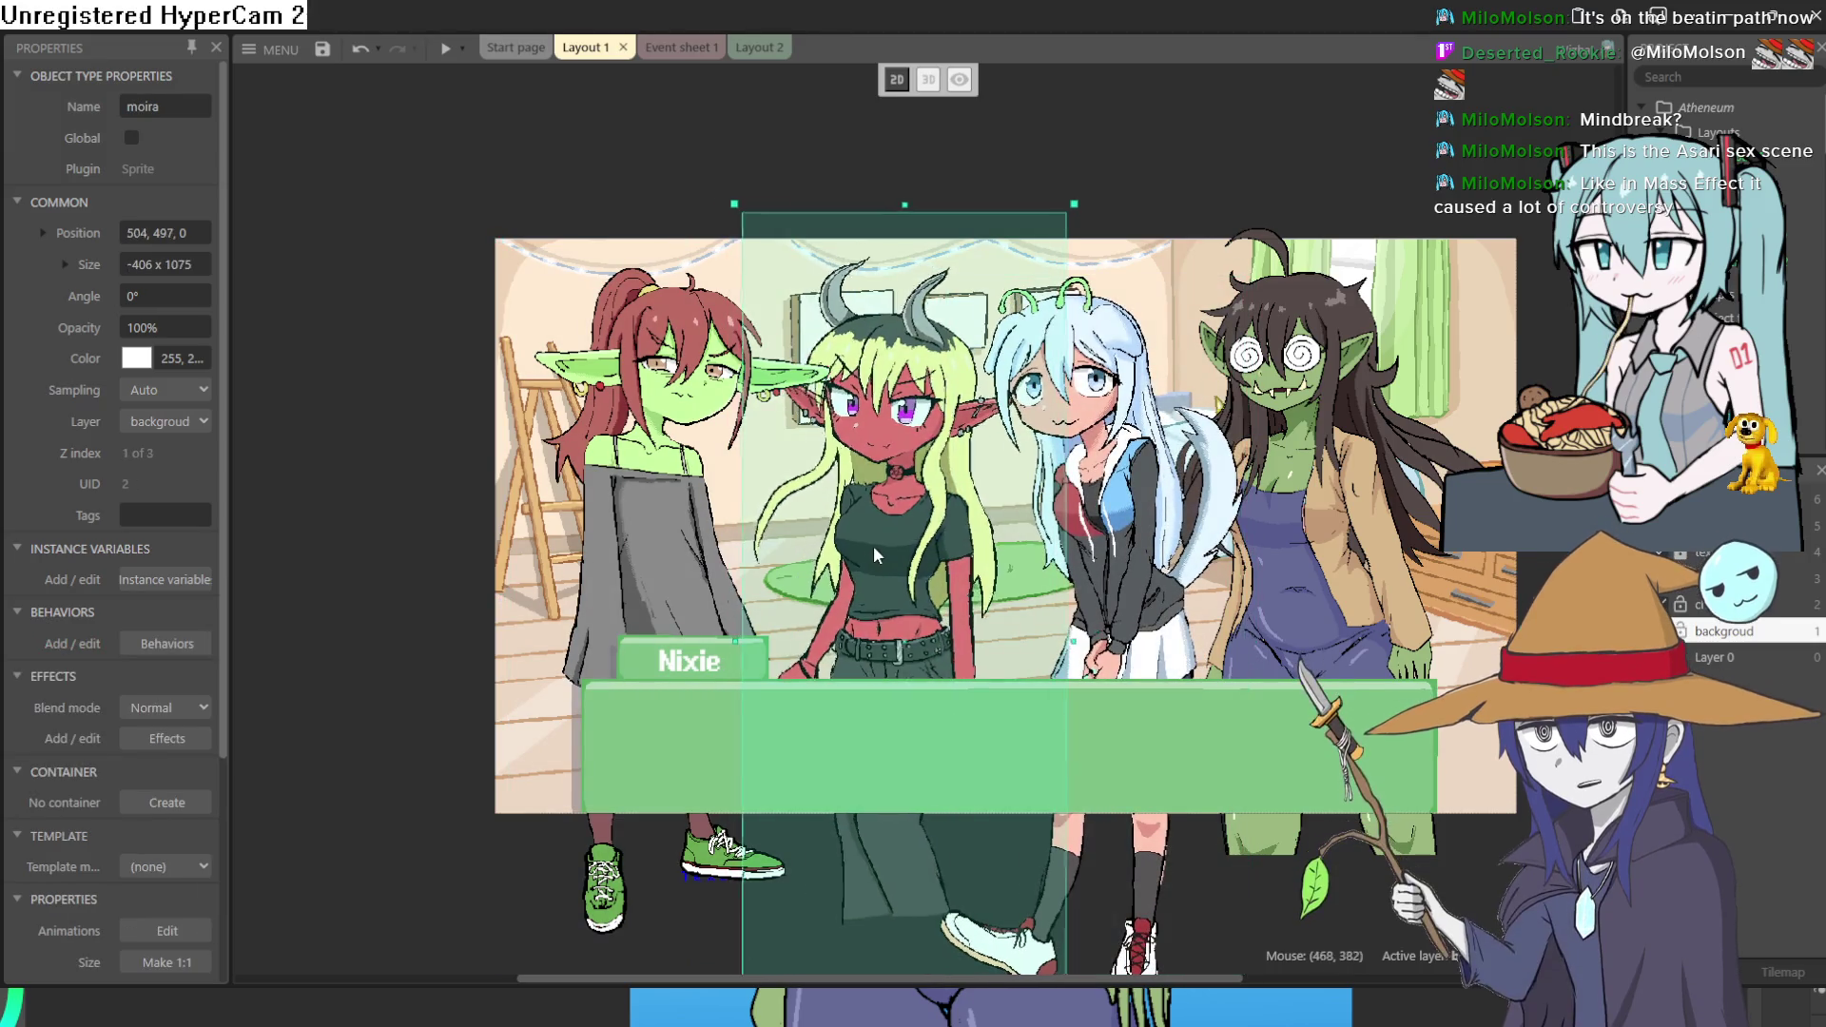
{"action": "left_click_drag", "start_coordinate": [877, 536], "coordinate": [869, 542]}
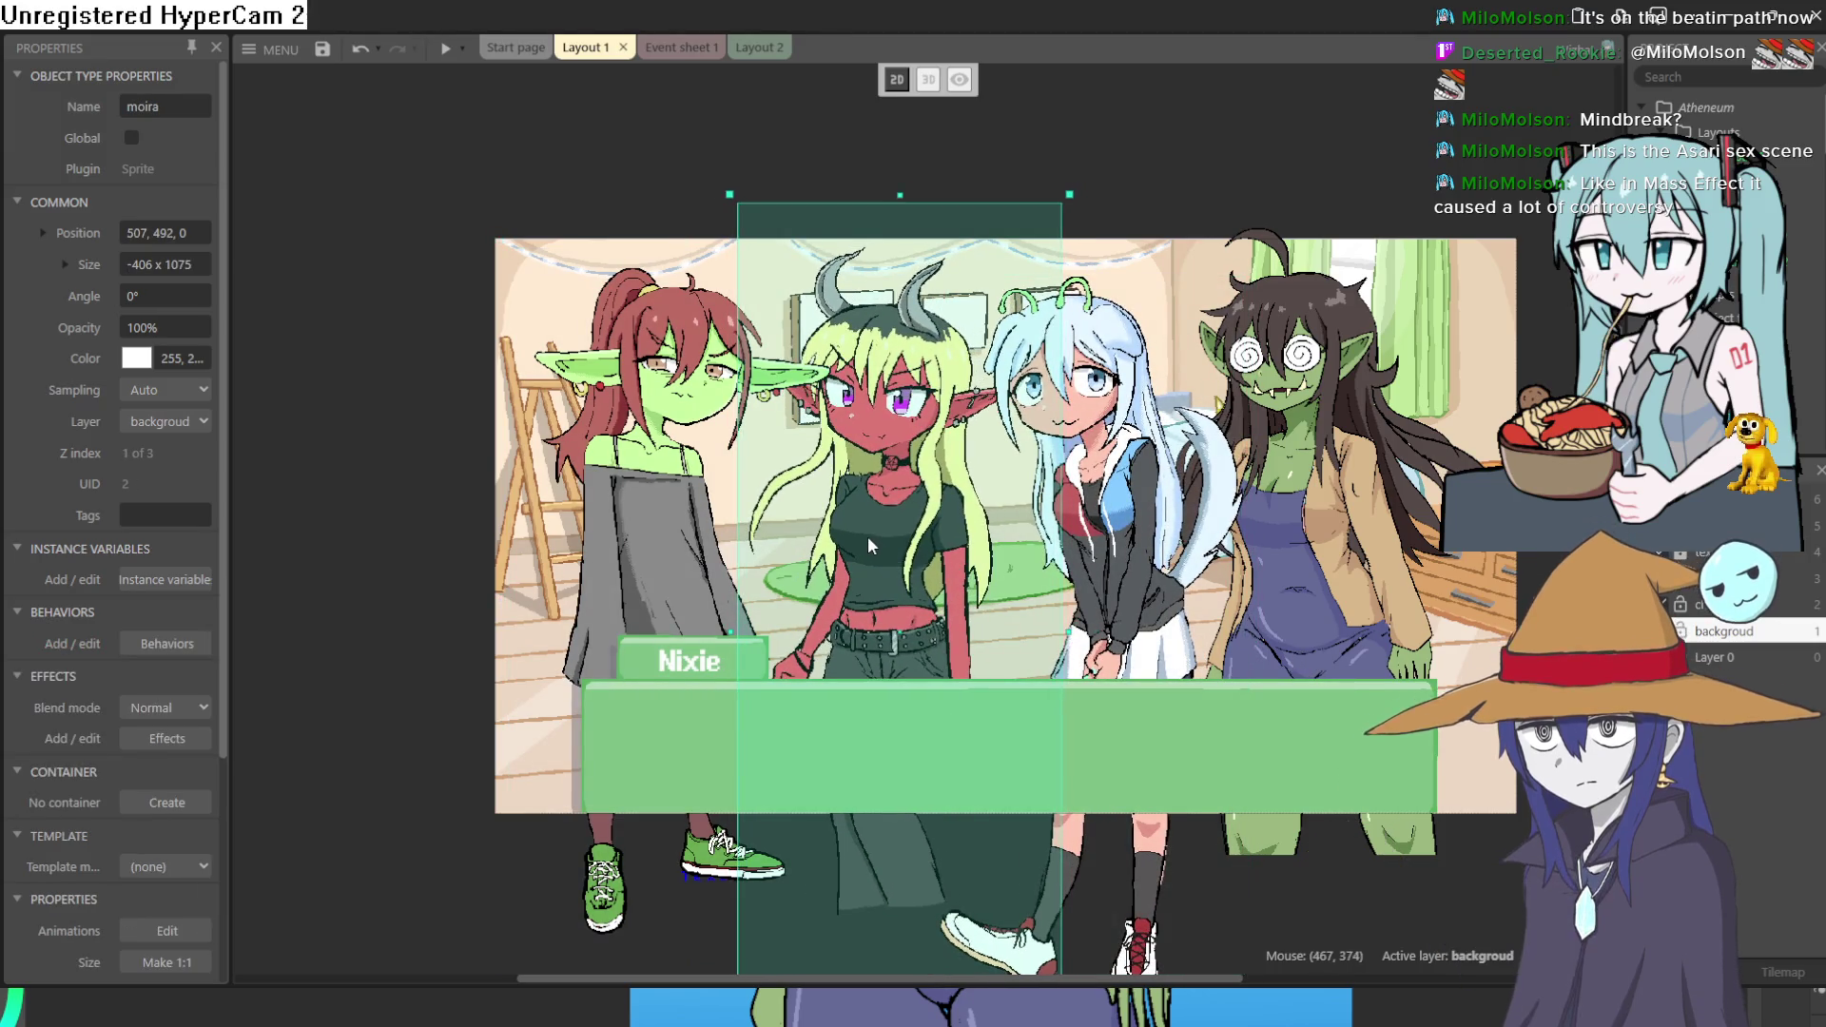
{"action": "left_click", "coordinate": [1250, 119]}
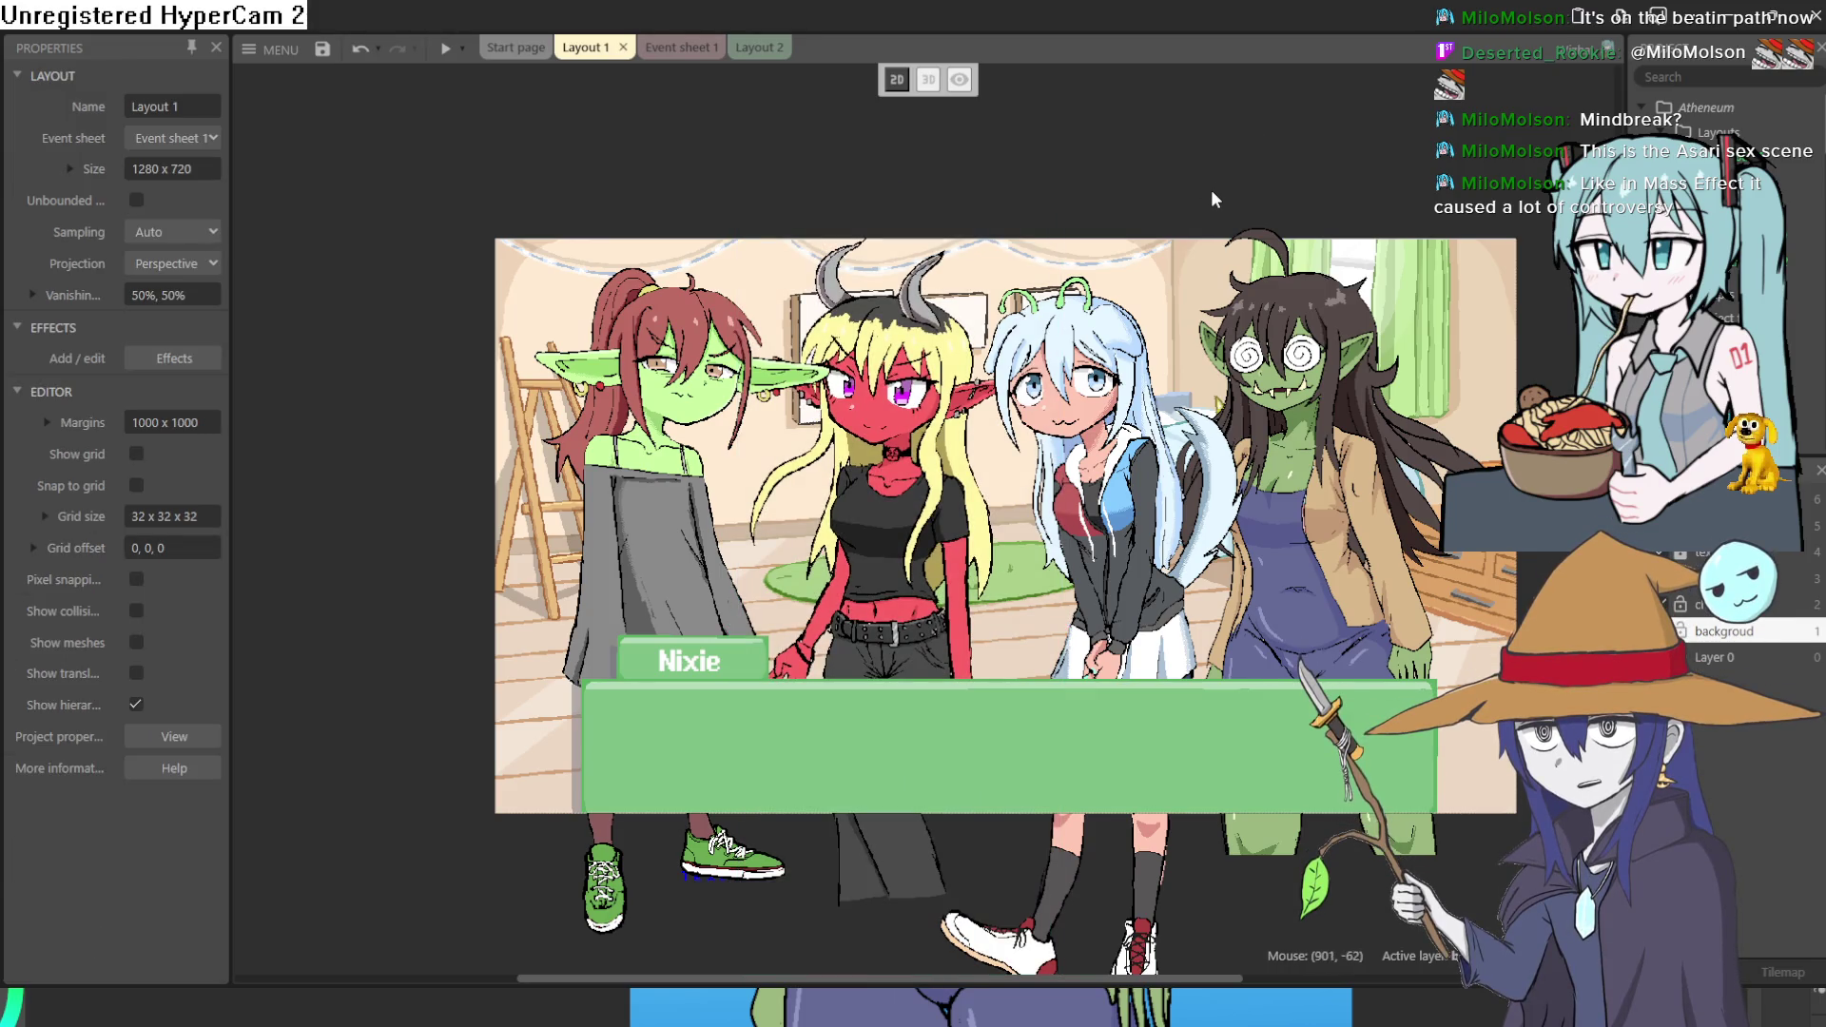
Raise hyra slightly and lower the right-hand goblin sprite to even out the lineup.
{"action": "left_click_drag", "start_coordinate": [1101, 491], "coordinate": [1092, 466]}
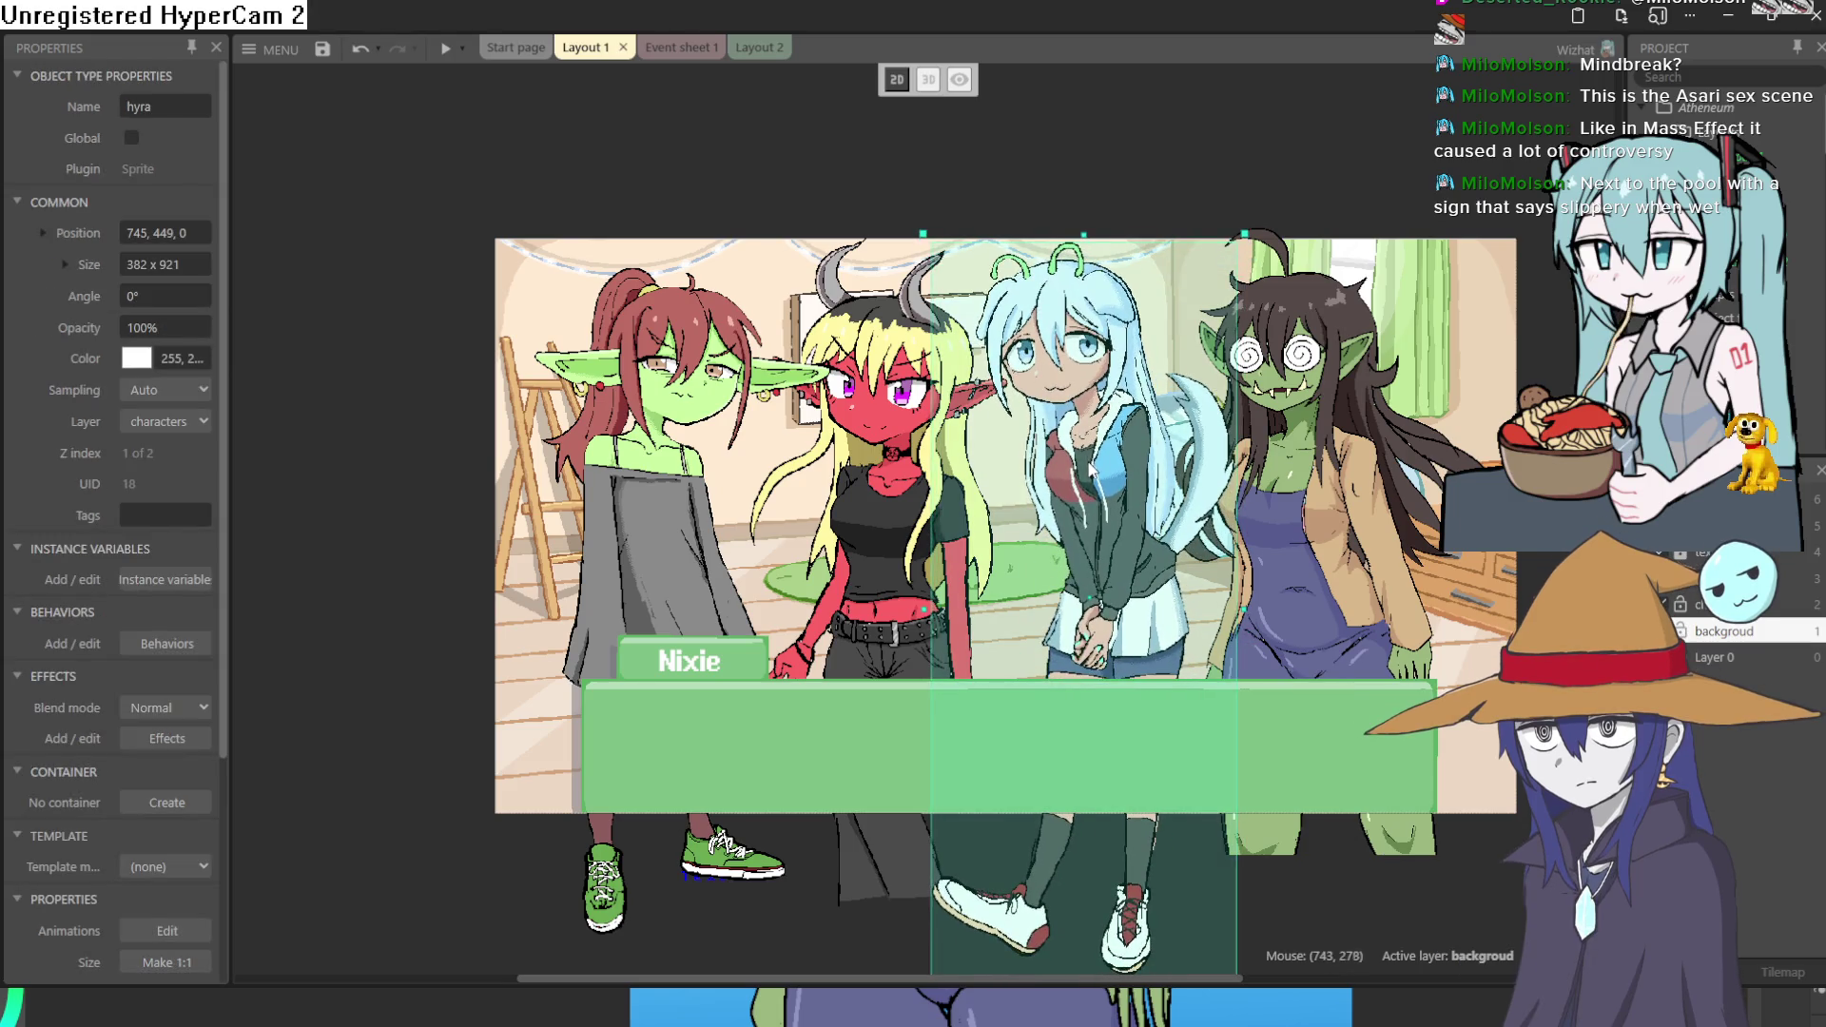
{"action": "left_click", "coordinate": [1371, 514]}
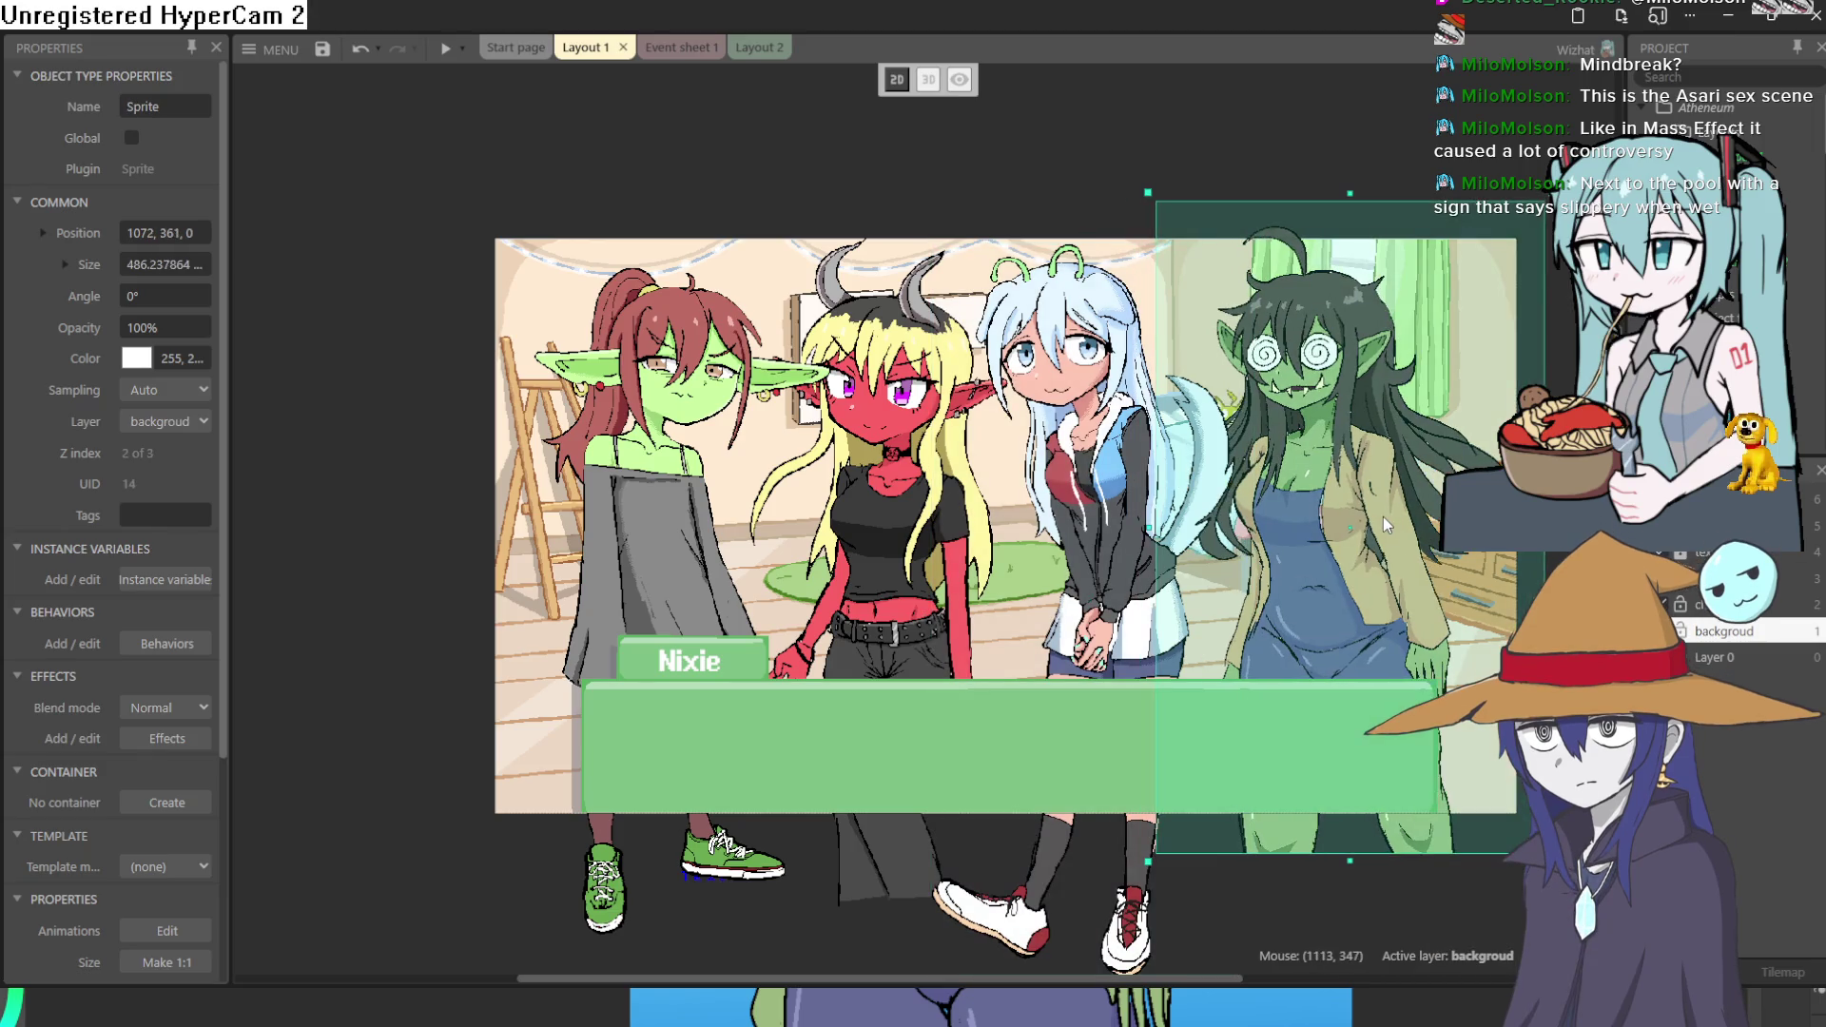
{"action": "left_click_drag", "start_coordinate": [1382, 516], "coordinate": [1381, 523]}
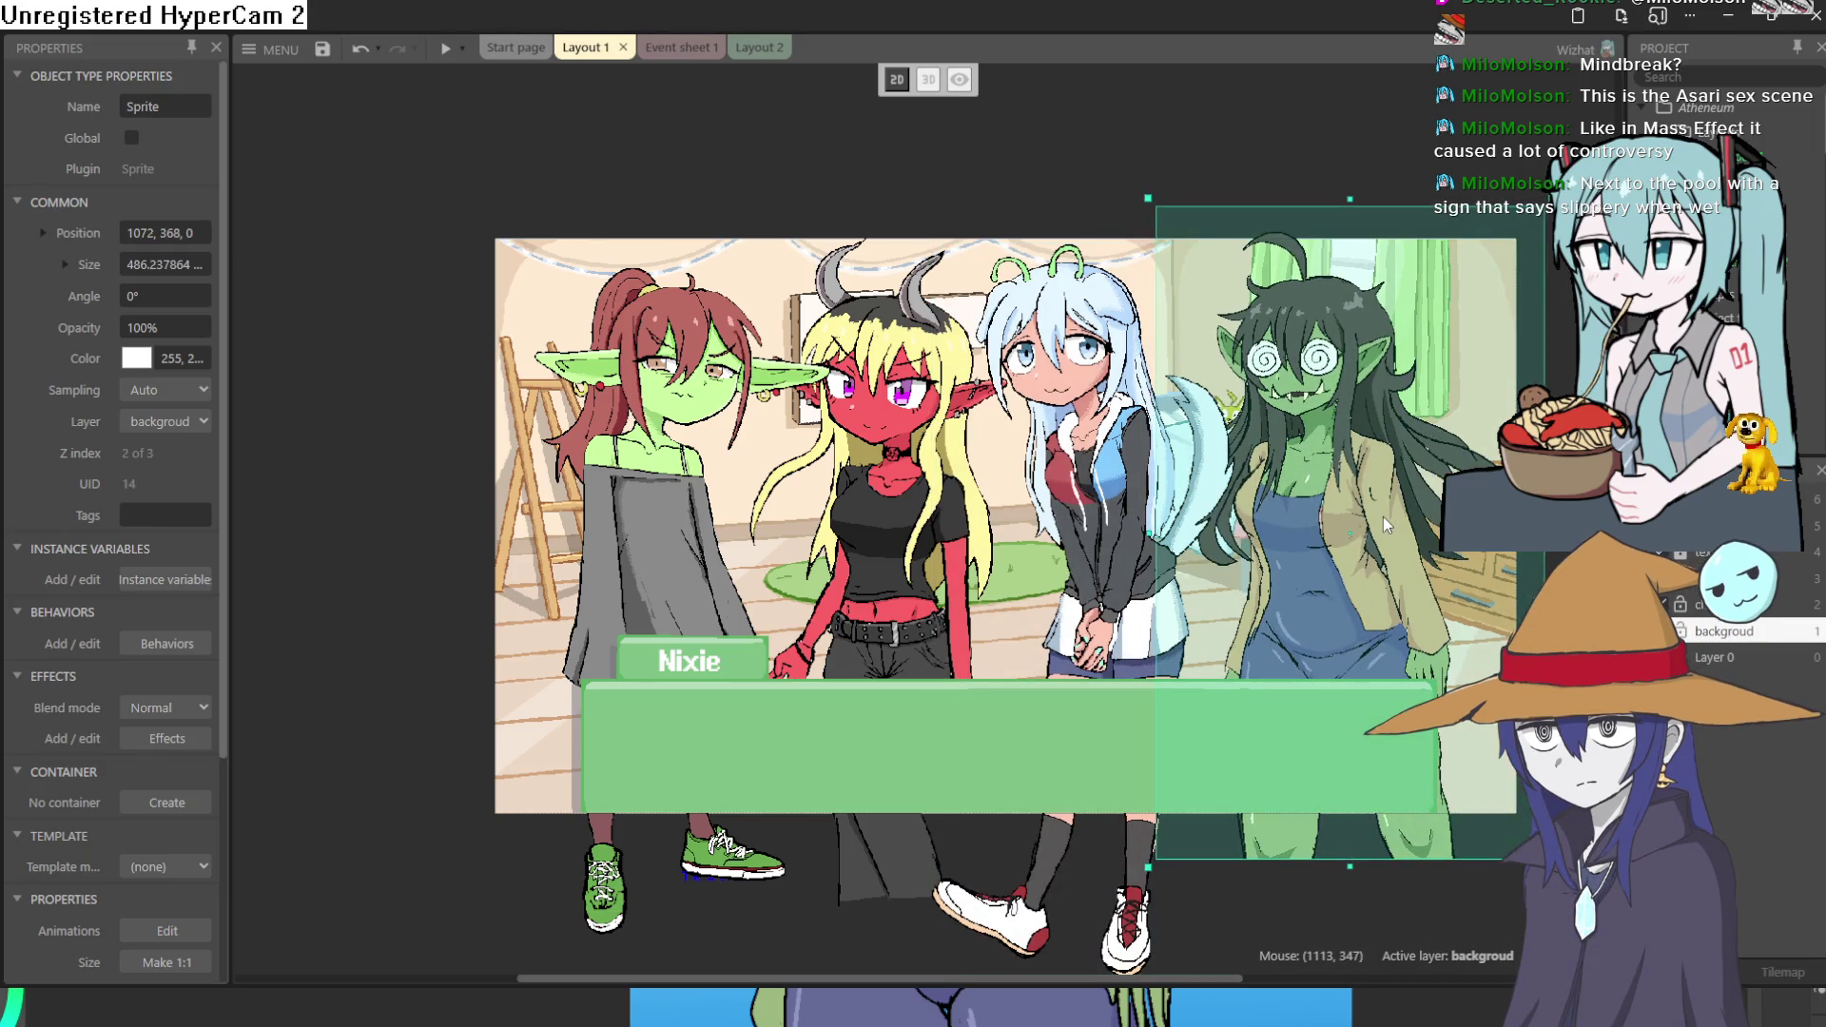
{"action": "scroll", "coordinate": [1504, 321], "scroll_direction": "right", "scroll_amount": 1}
{"action": "left_click", "coordinate": [1504, 320]}
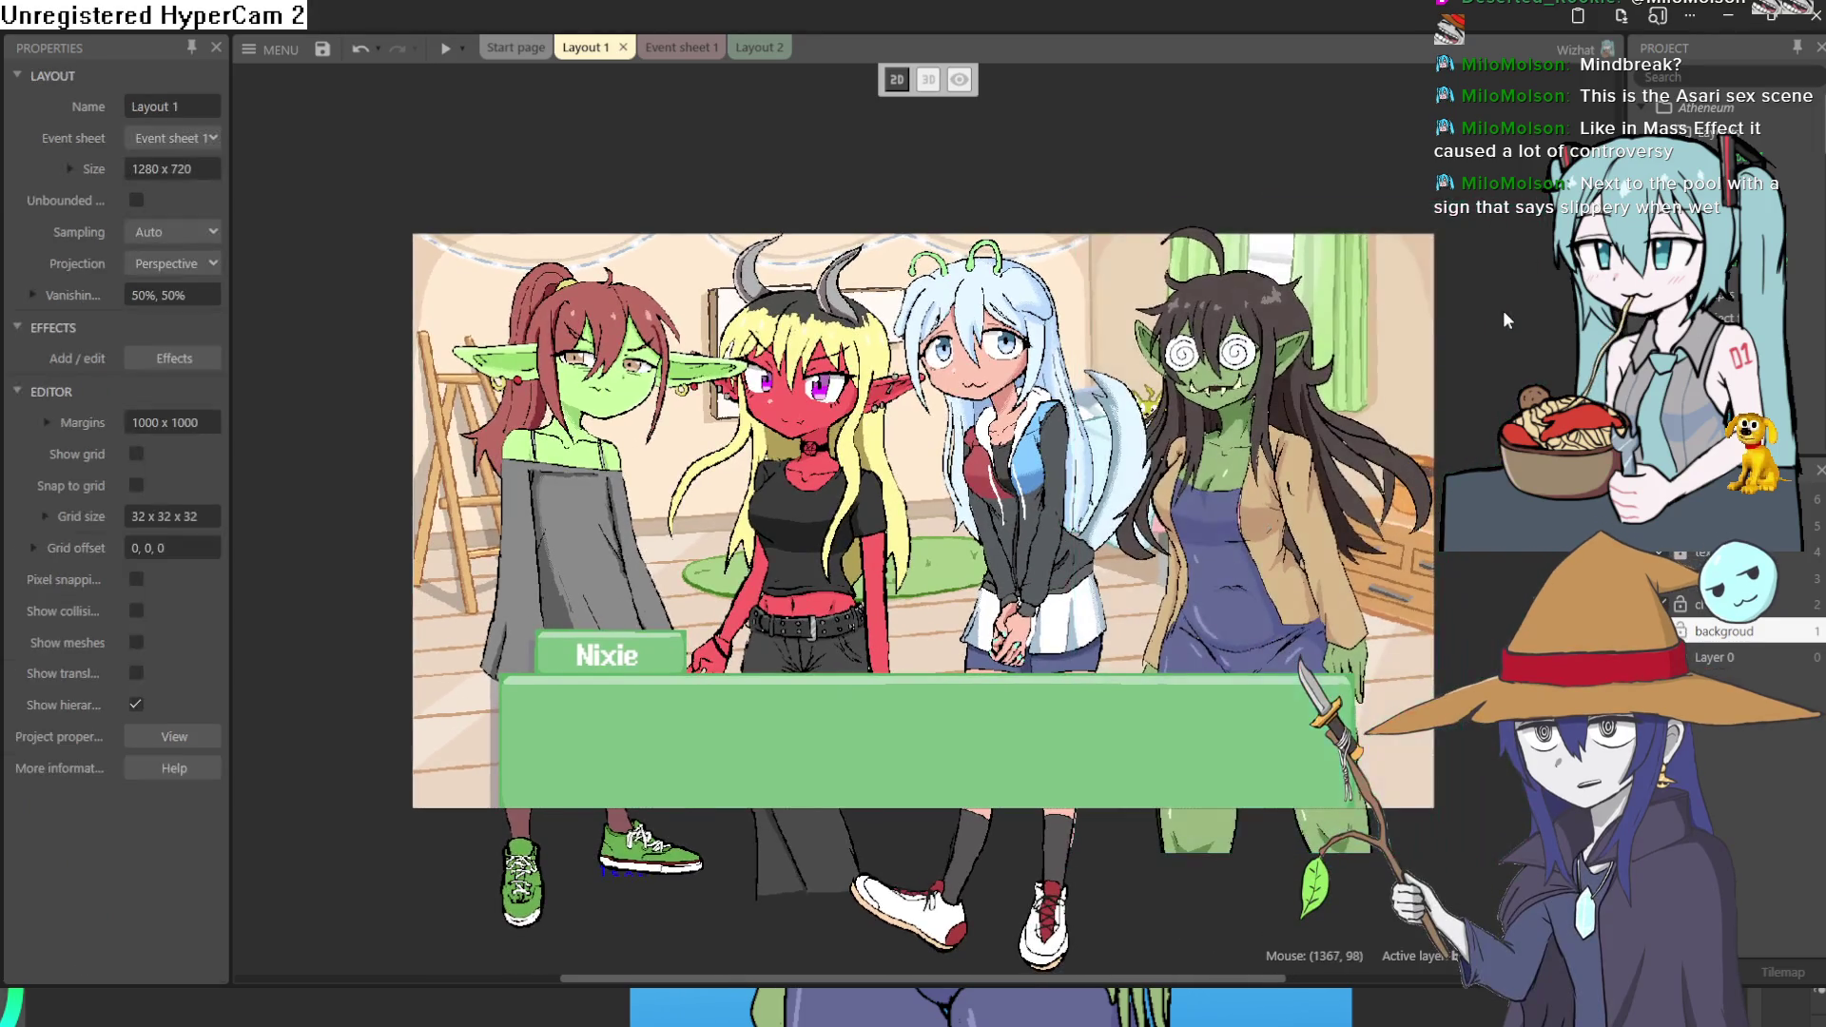
{"action": "scroll", "coordinate": [1447, 380], "scroll_direction": "down", "scroll_amount": 1}
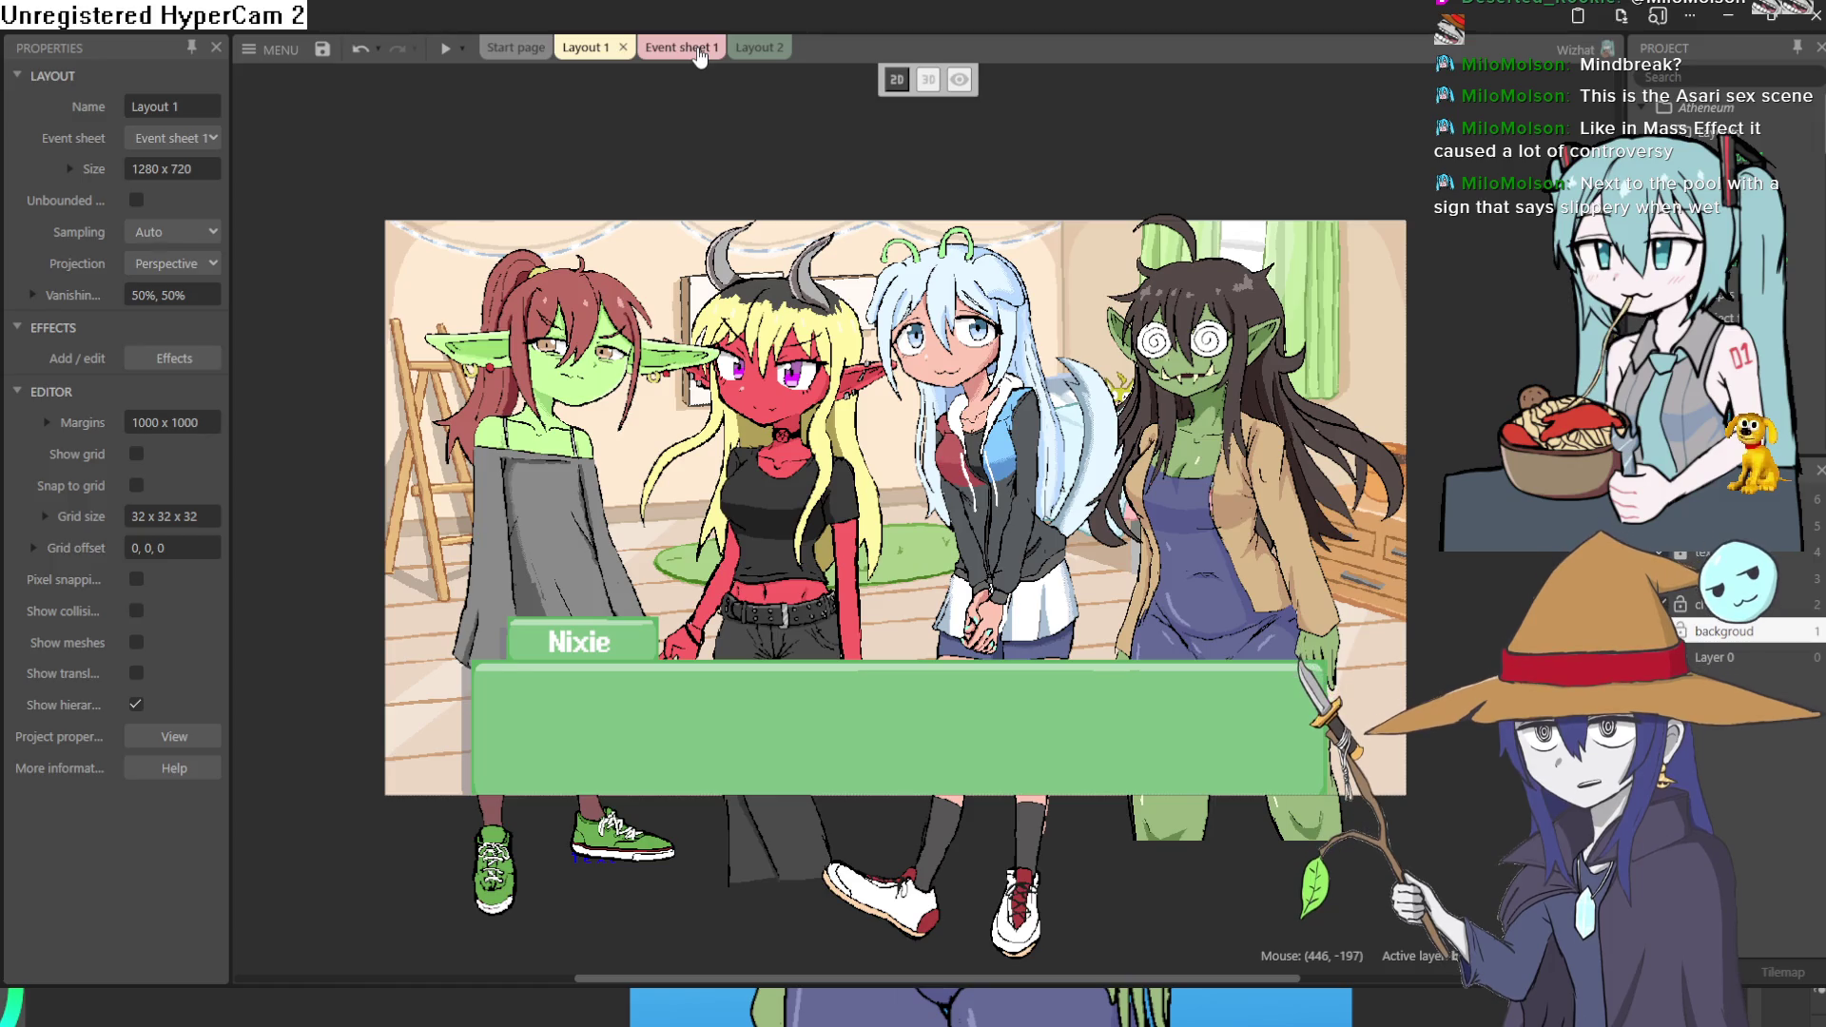
{"action": "left_click", "coordinate": [696, 51]}
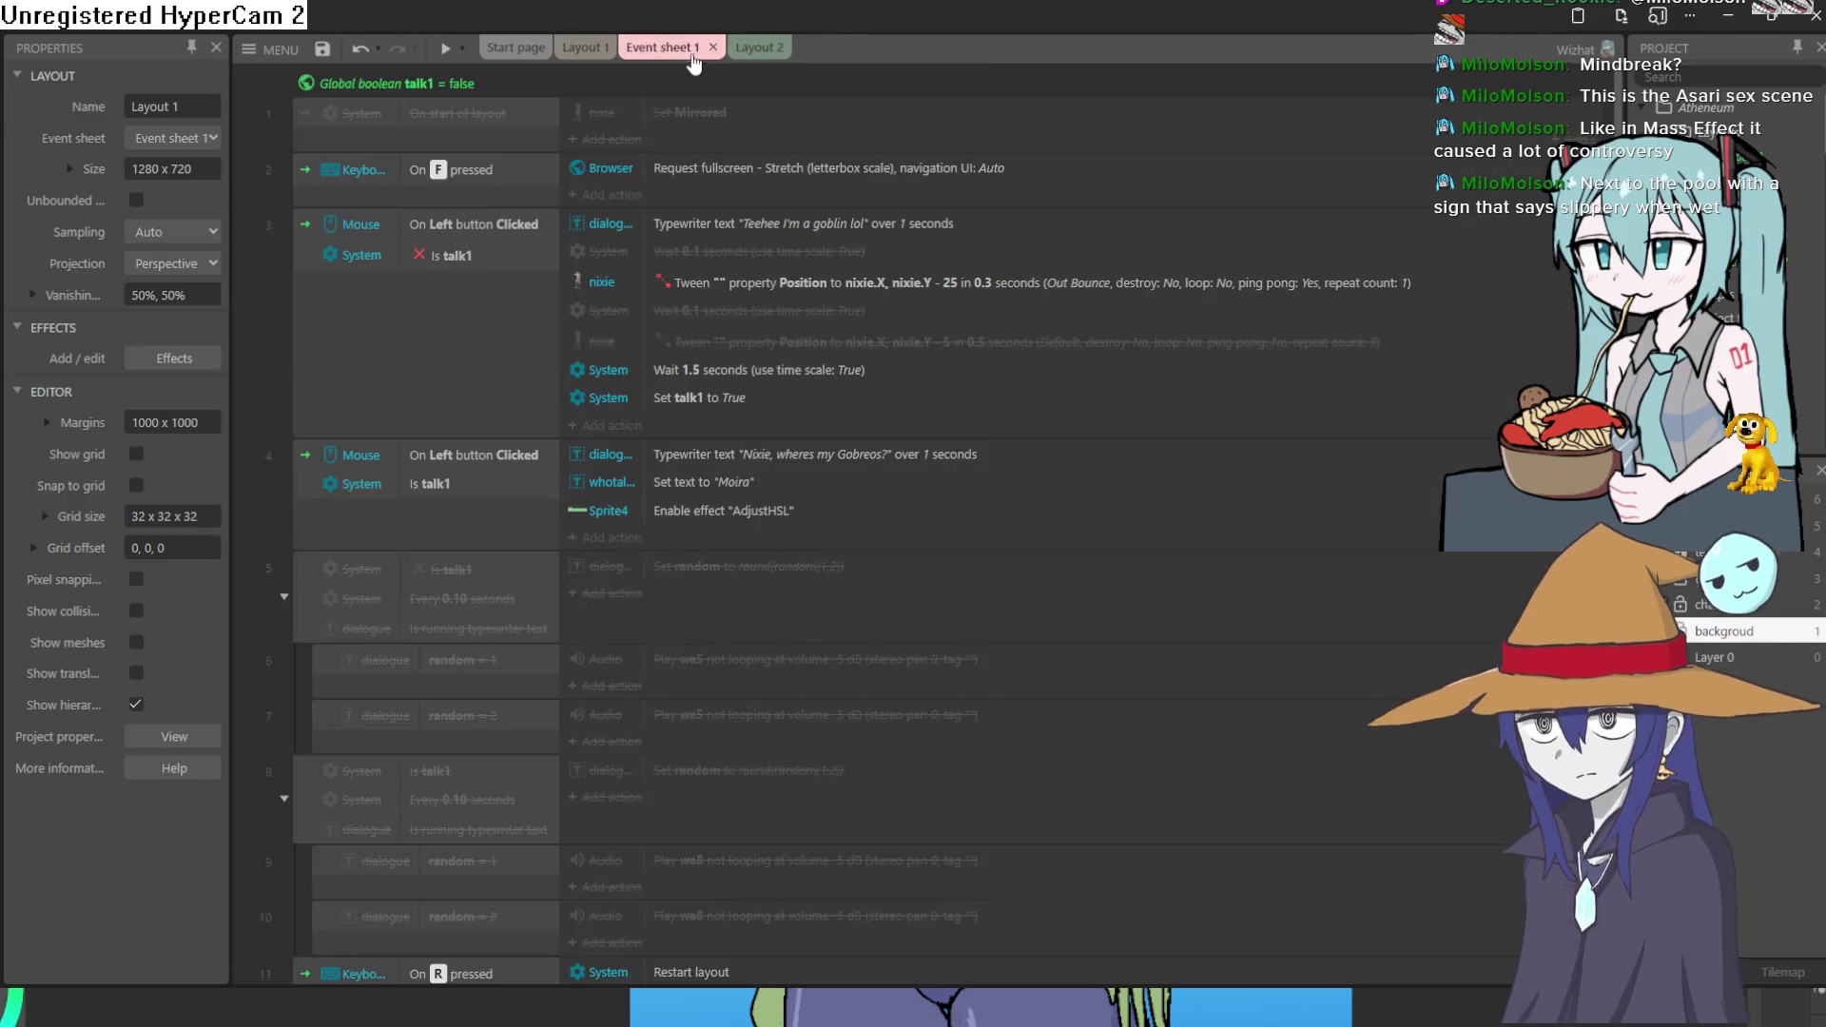
{"action": "left_click", "coordinate": [584, 48]}
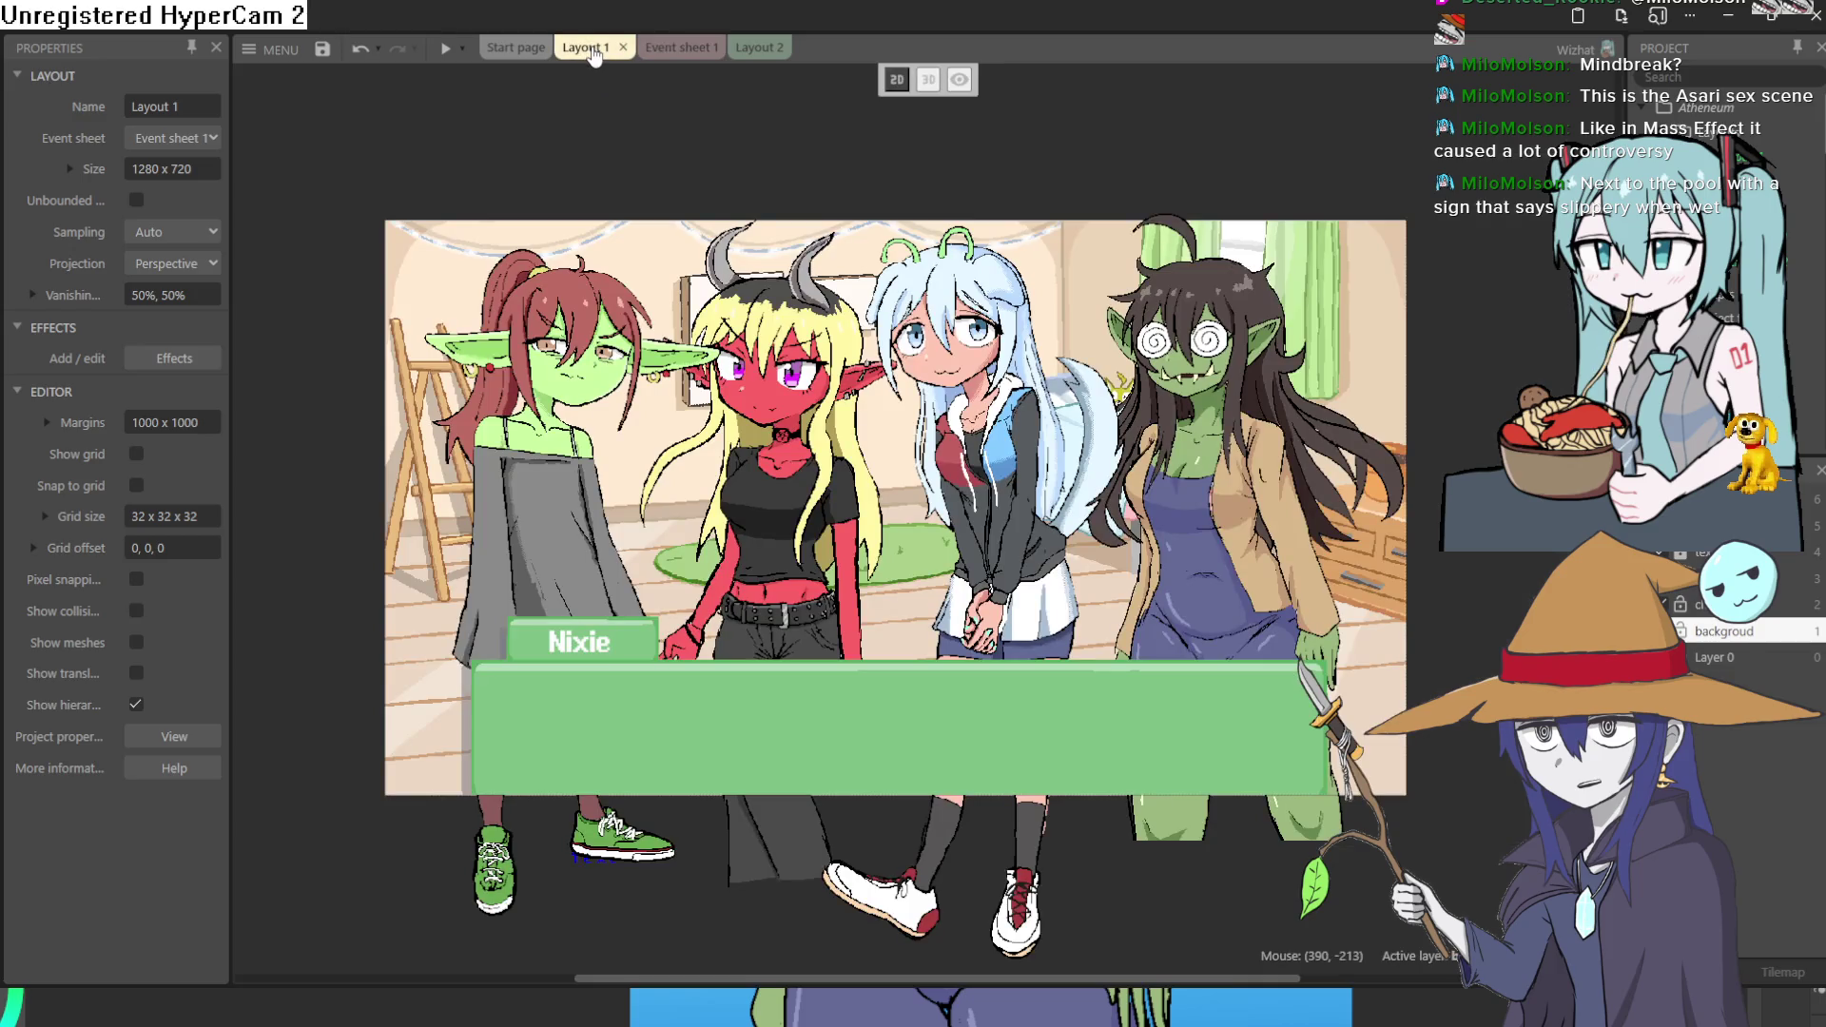